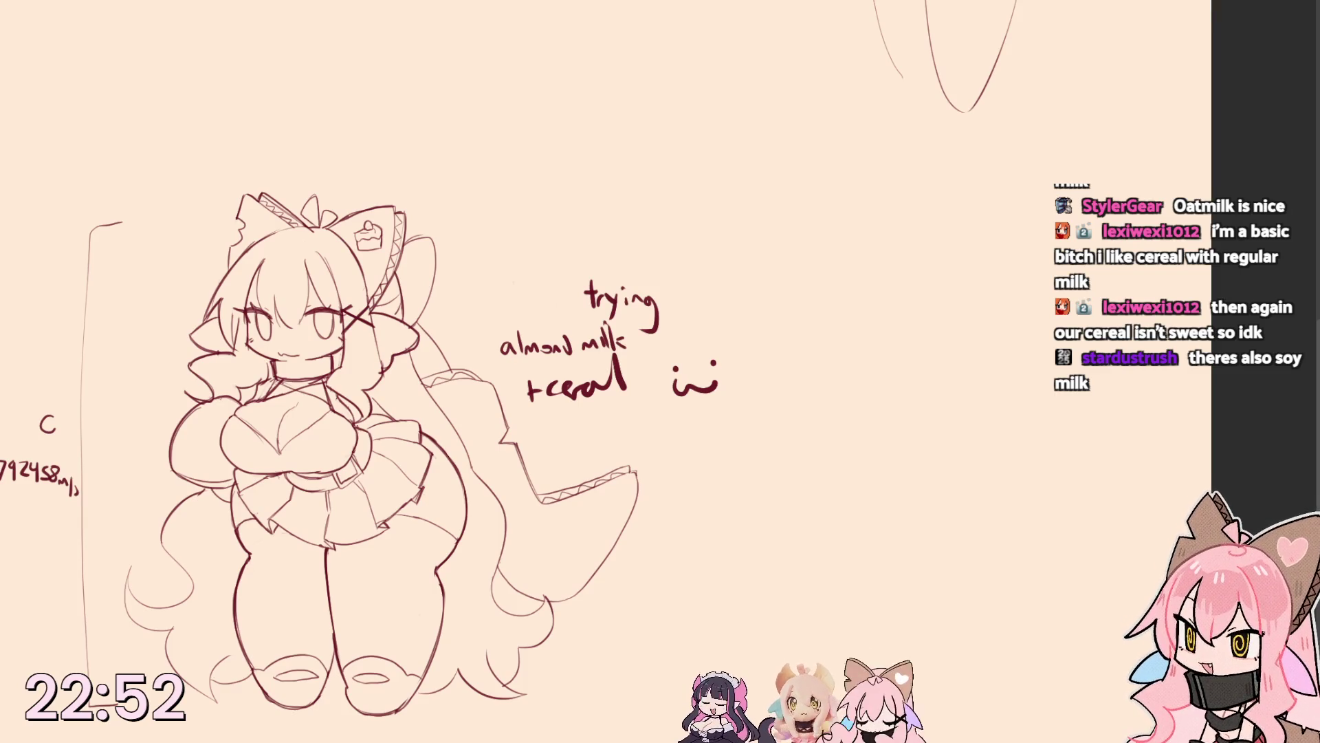
Move the girl sketch and its 'trying almond milk + cereal' note rightward, then deselect.
drag(183, 219, 143, 218)
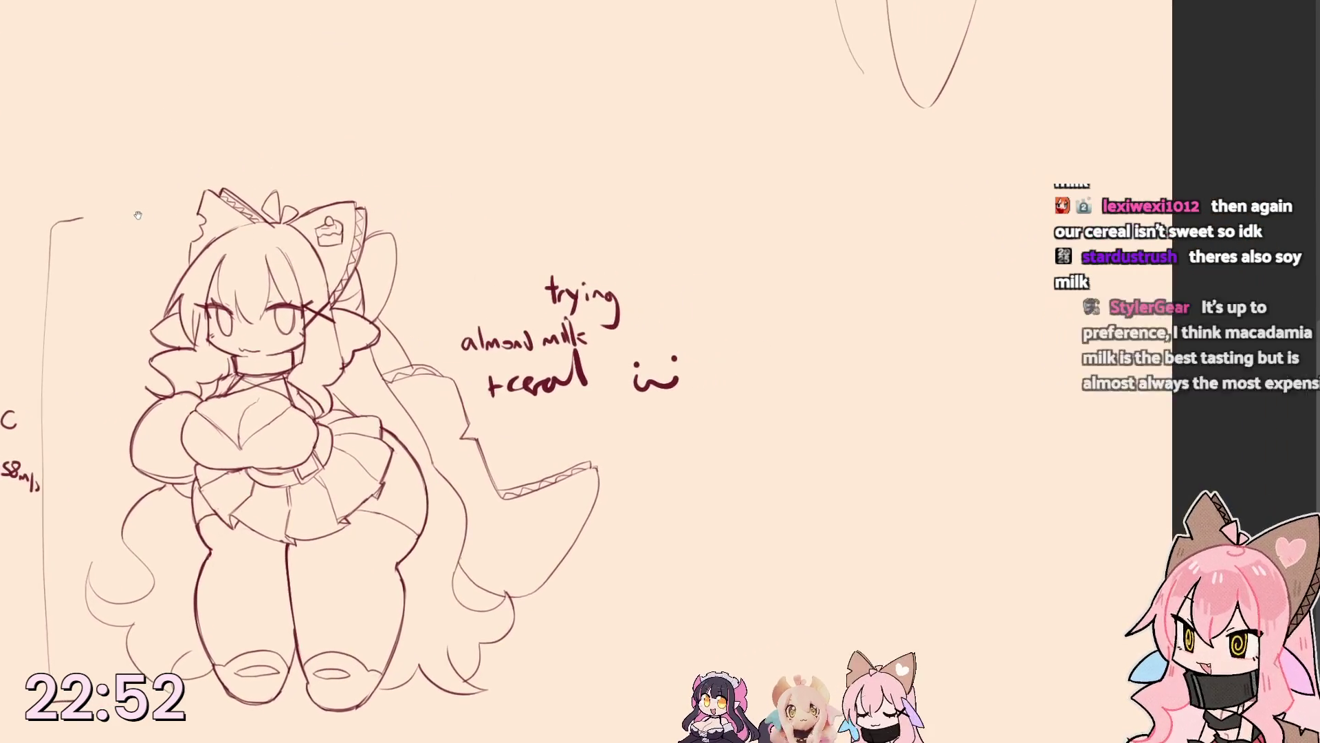
mouse_move(74, 447)
mouse_down()
mouse_move(141, 737)
mouse_move(69, 537)
mouse_up()
drag(207, 462, 314, 463)
key(ctrl+d)
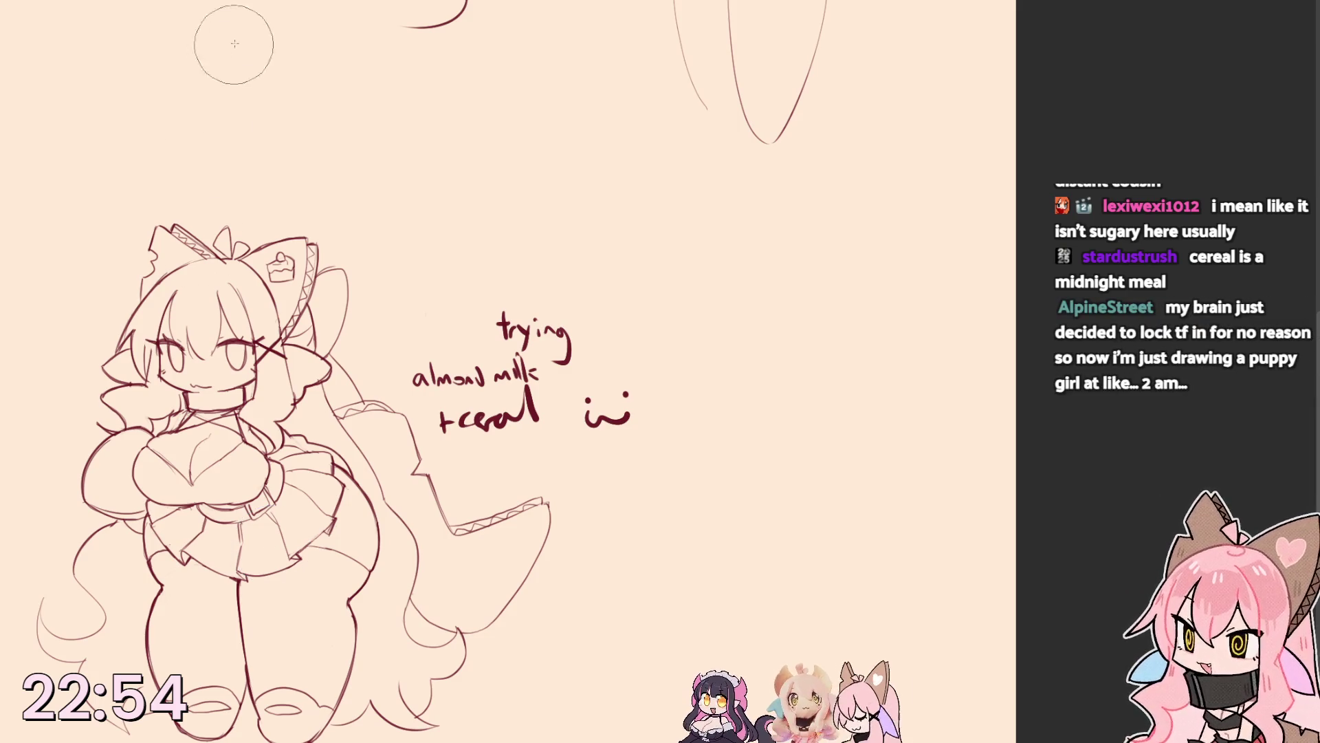
Erase the handwritten milk and cereal note and auto-select the girl figure.
drag(282, 227, 361, 193)
mouse_move(537, 385)
mouse_down()
mouse_move(599, 323)
mouse_move(643, 359)
mouse_move(660, 336)
mouse_up()
drag(447, 402, 497, 390)
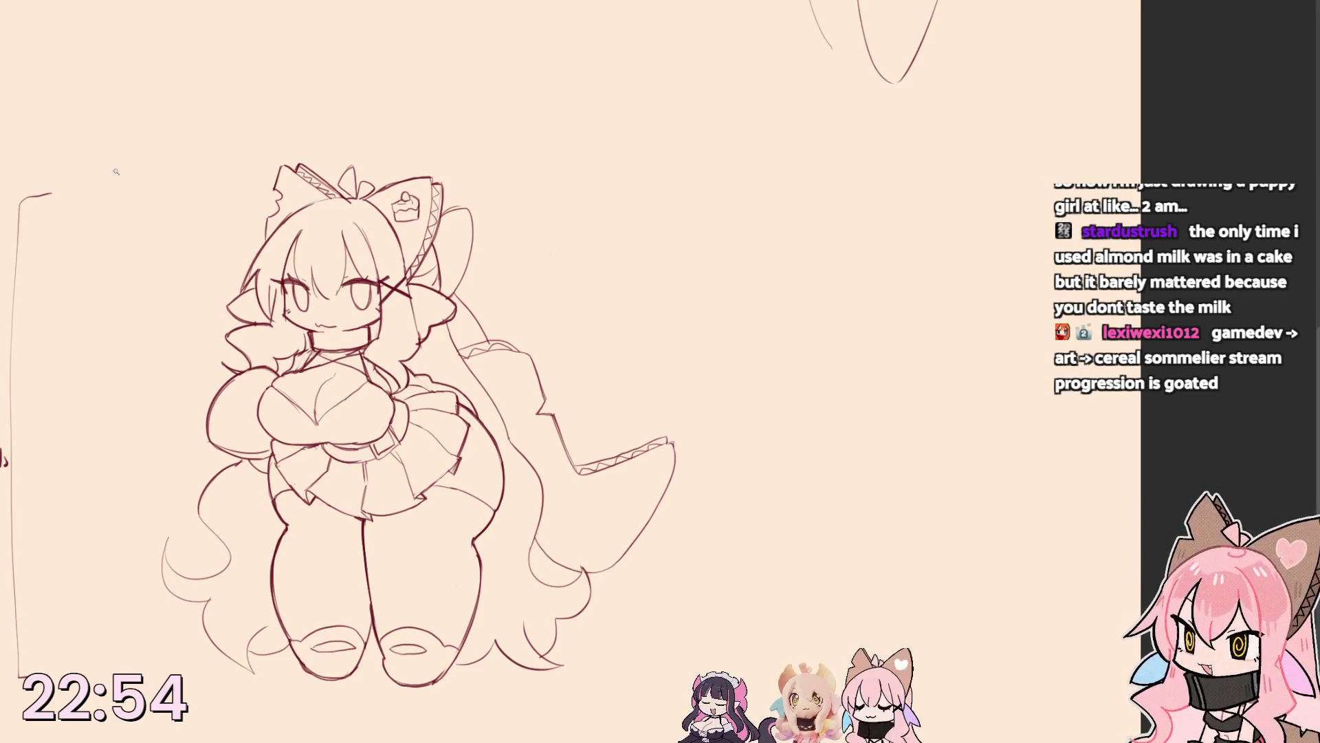
click(590, 542)
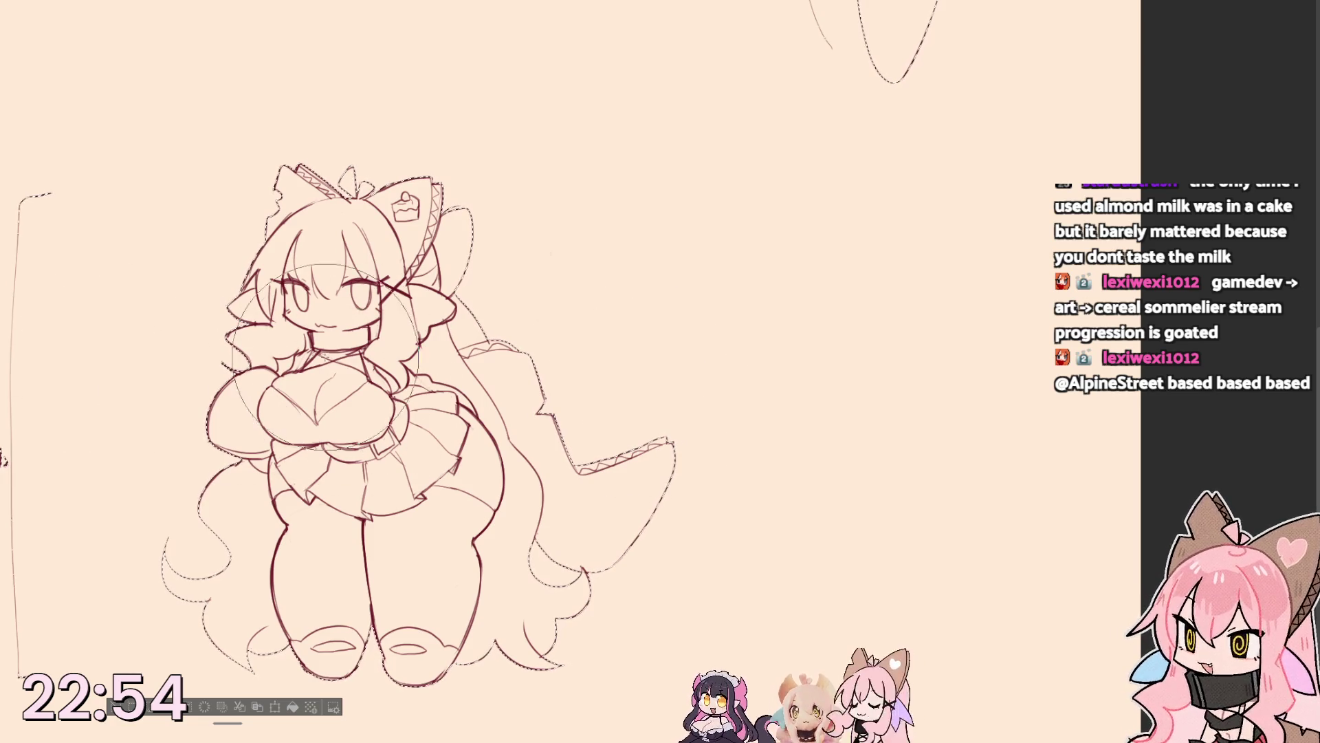
Brush flat pink over the whole selected girl figure, then deselect.
drag(327, 333, 581, 581)
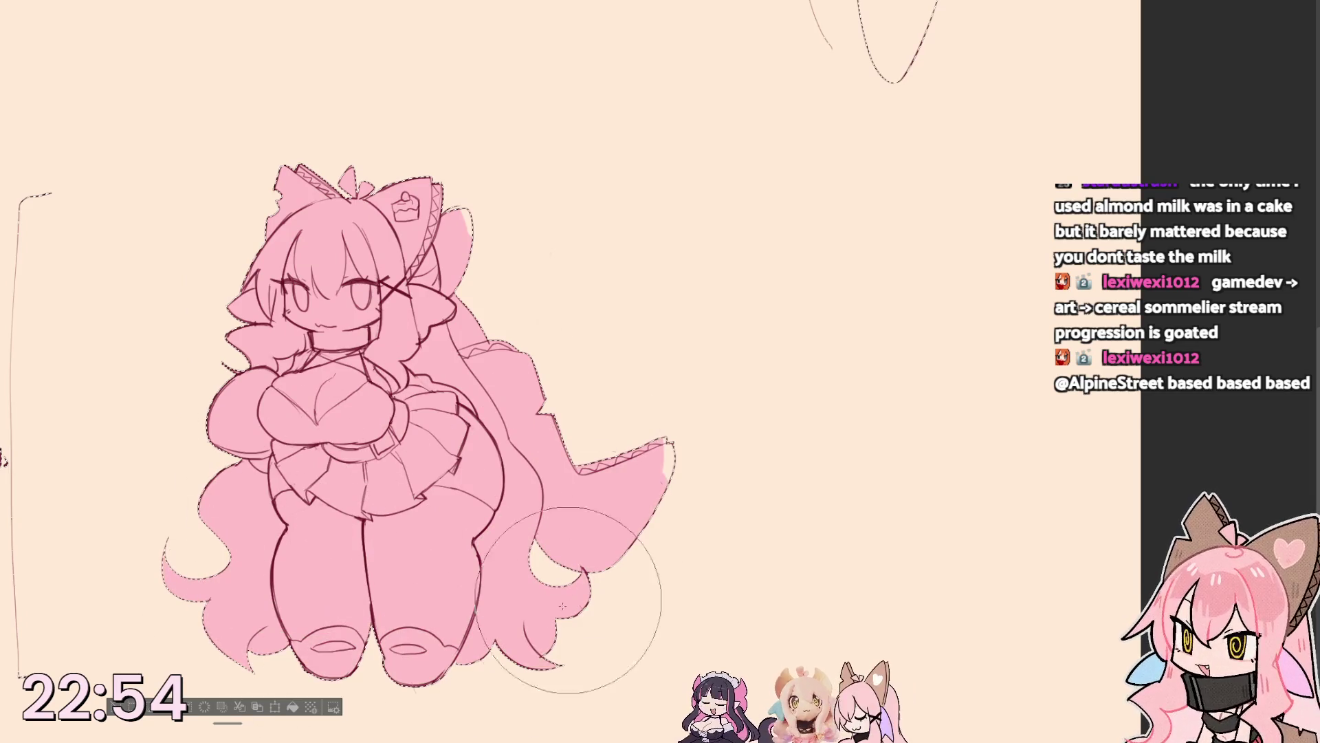
key(ctrl+d)
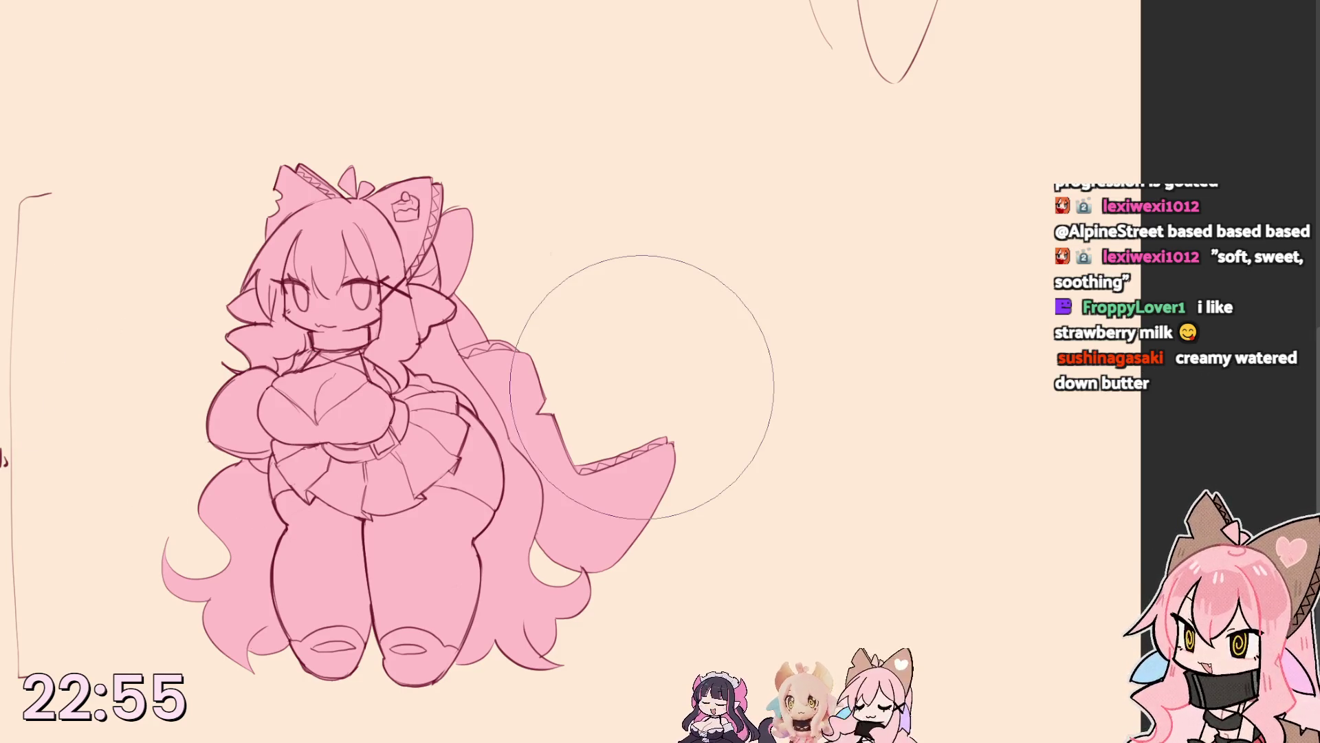
Erase the strong pink fill and repaint the girl figure in flat light pink.
drag(447, 220, 159, 571)
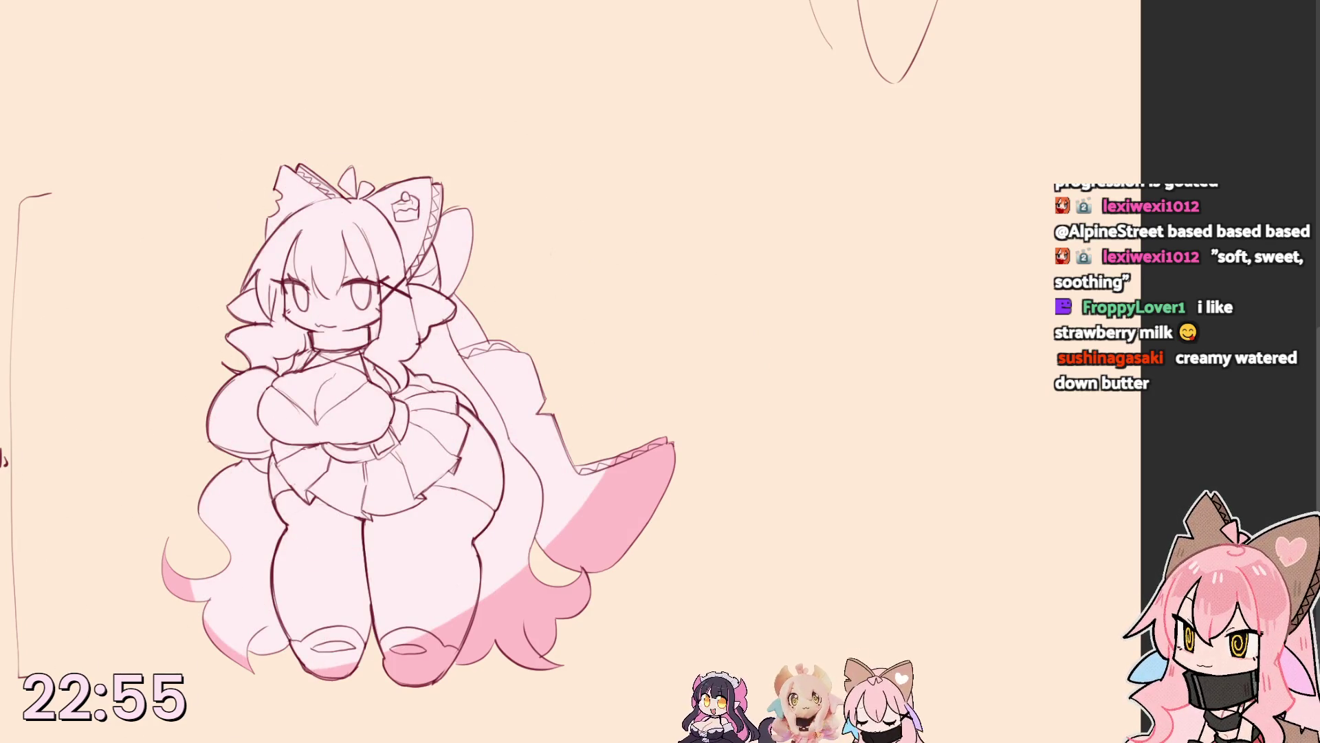
drag(250, 236, 179, 592)
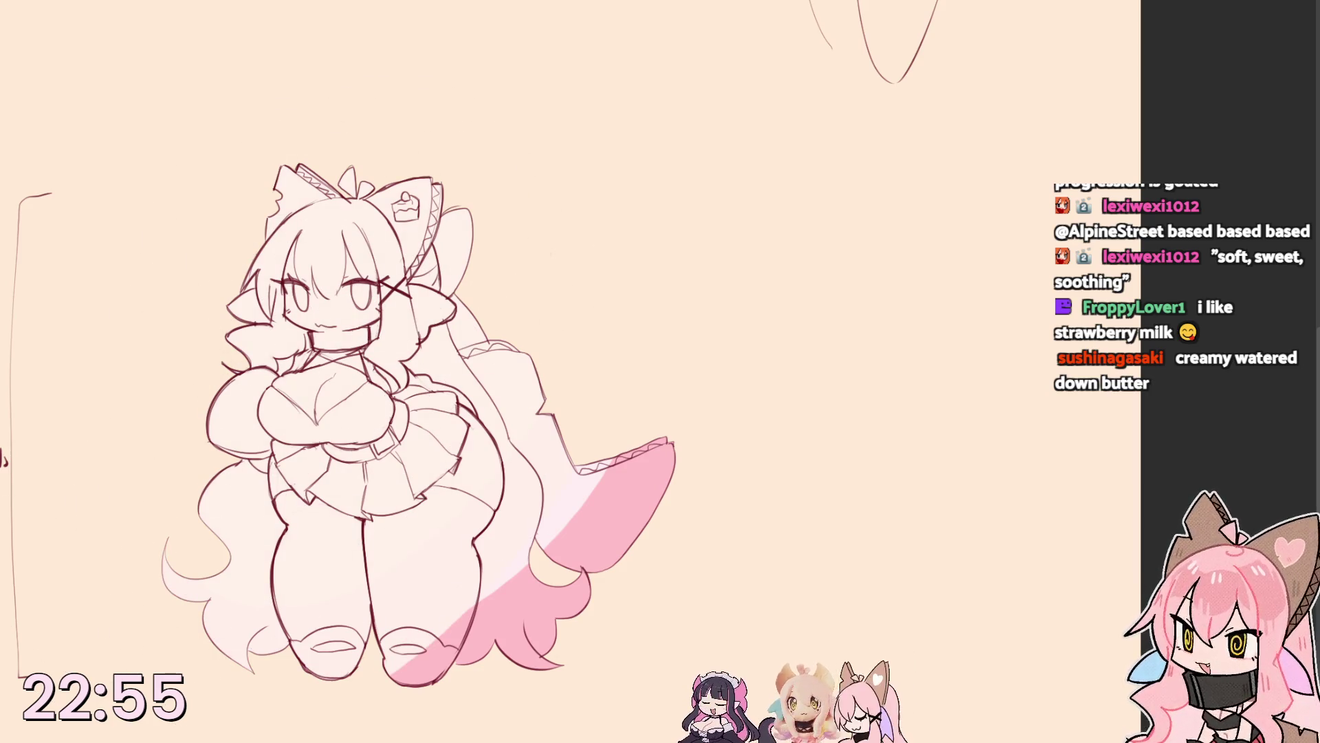
mouse_move(276, 310)
mouse_down()
mouse_move(413, 481)
mouse_move(584, 550)
mouse_up()
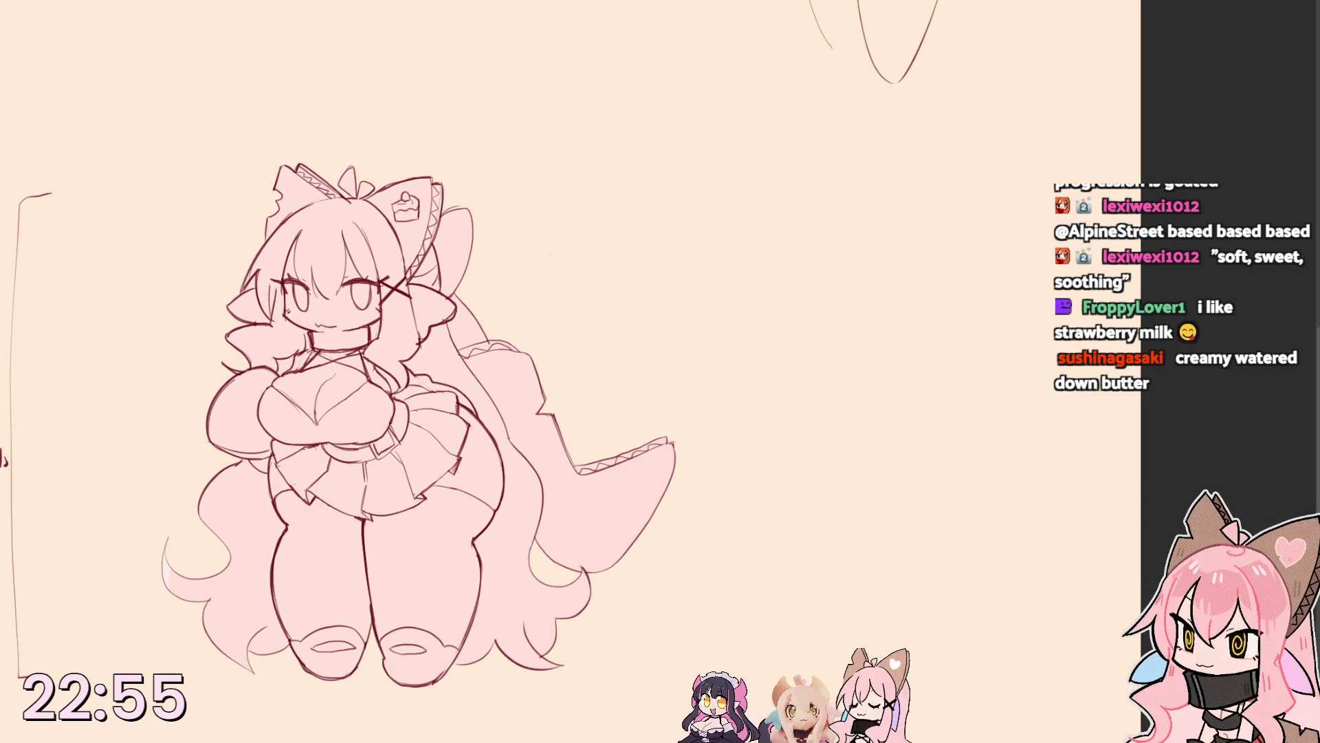
drag(481, 220, 378, 584)
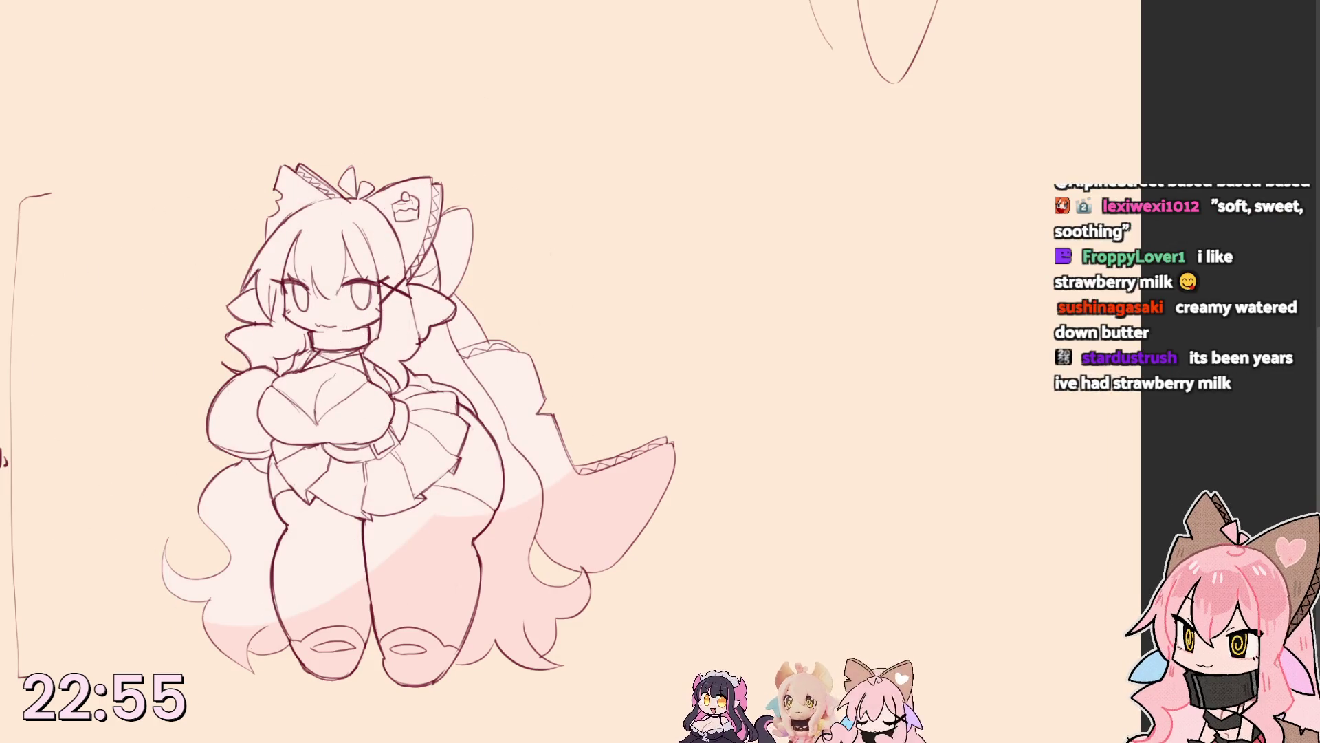
mouse_move(235, 324)
mouse_down()
mouse_move(383, 442)
mouse_move(428, 553)
mouse_up()
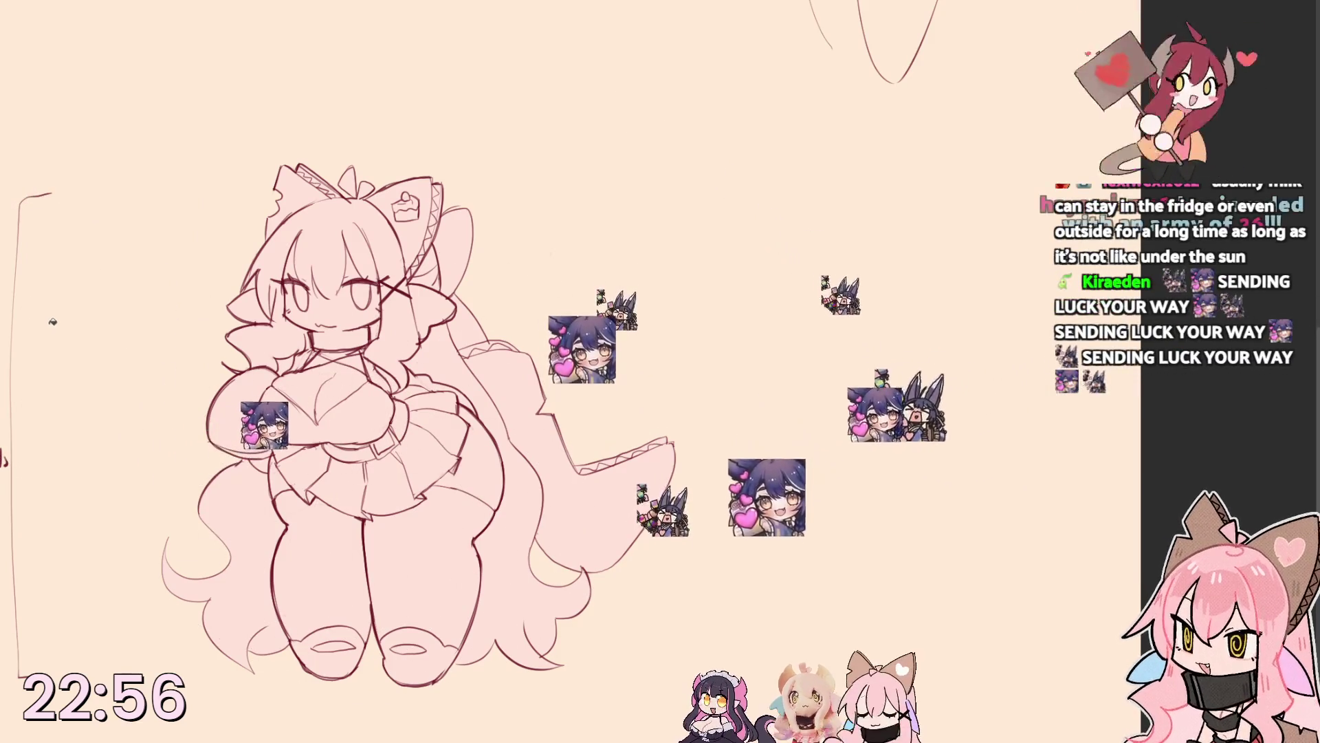
drag(161, 400, 188, 417)
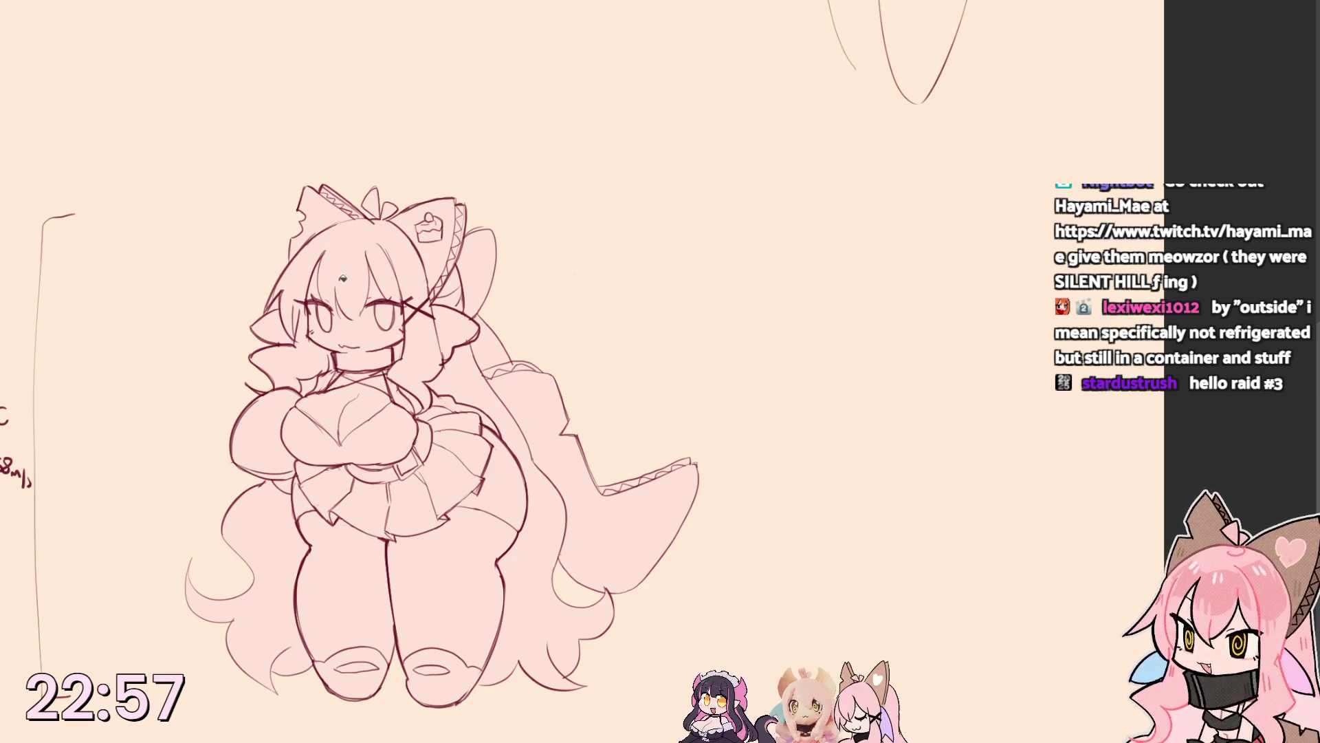
key(e)
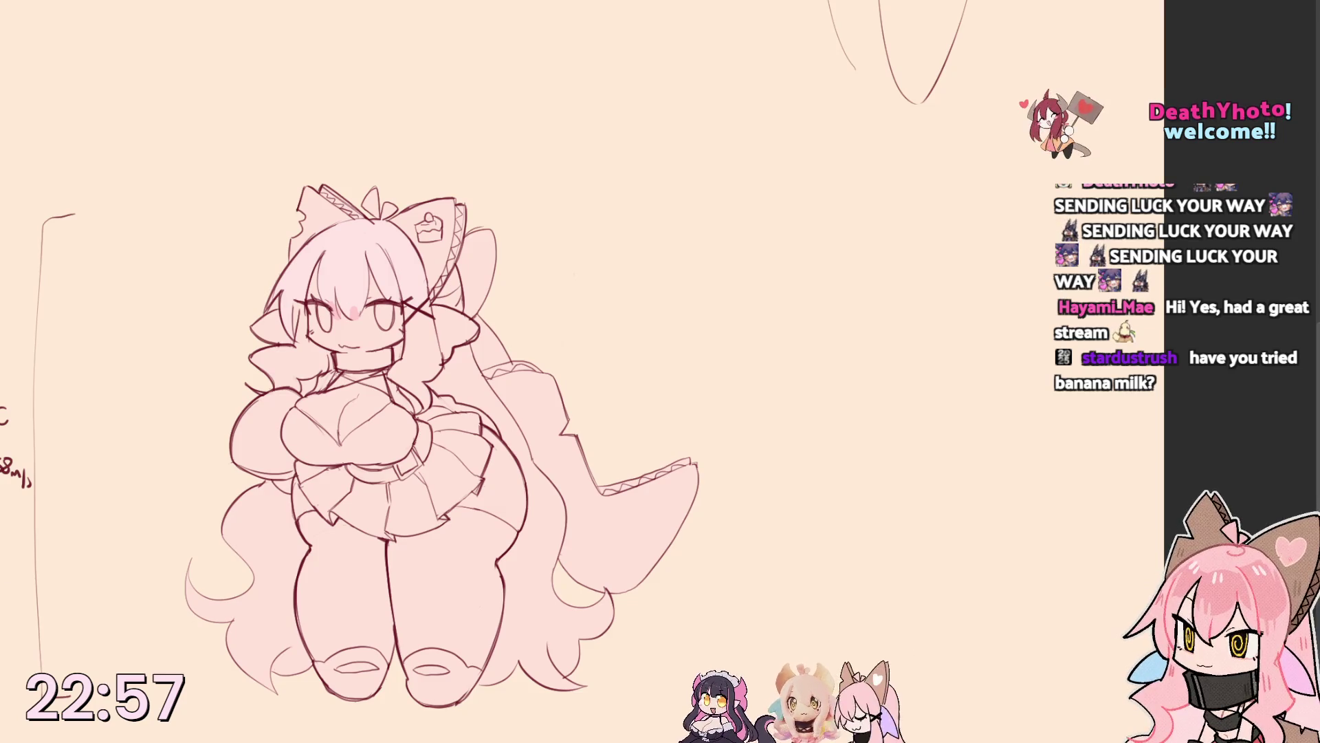
Try pink fills on the top hair, side lock and left strands, then undo them.
click(351, 254)
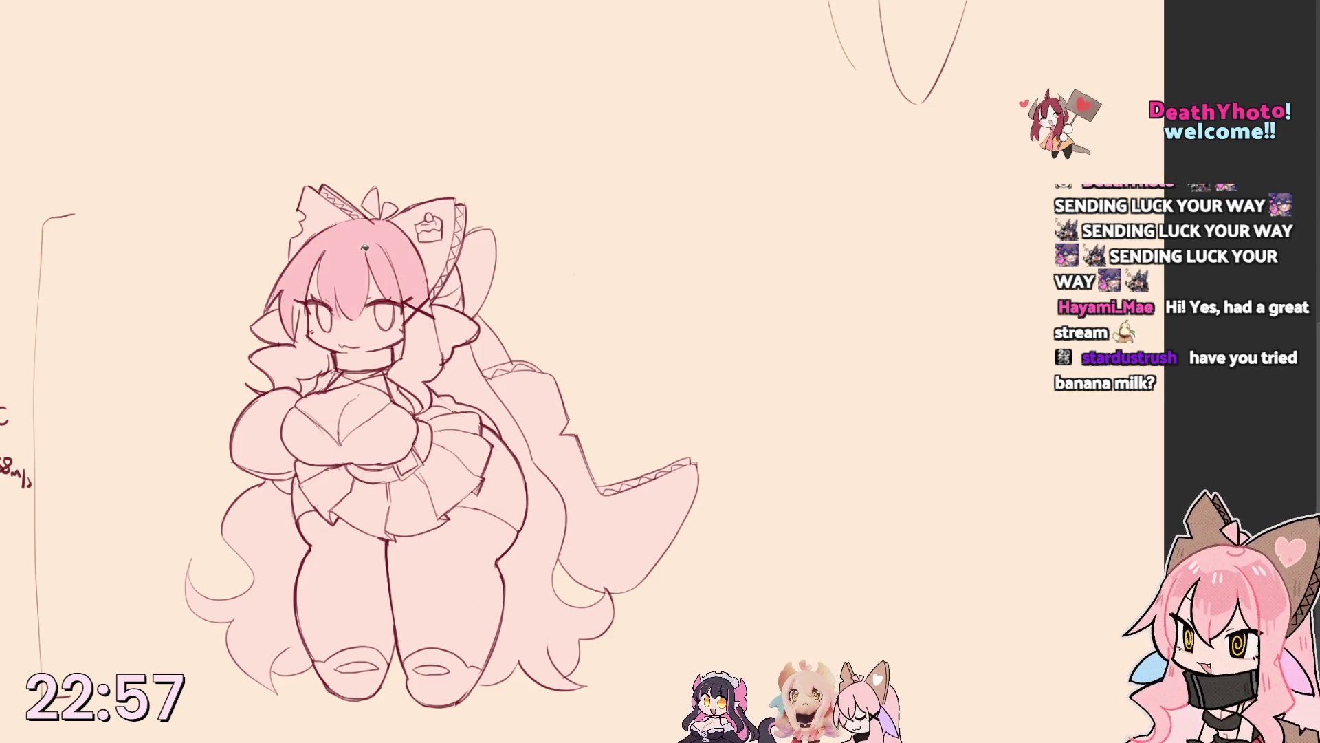
click(425, 323)
drag(302, 320, 268, 379)
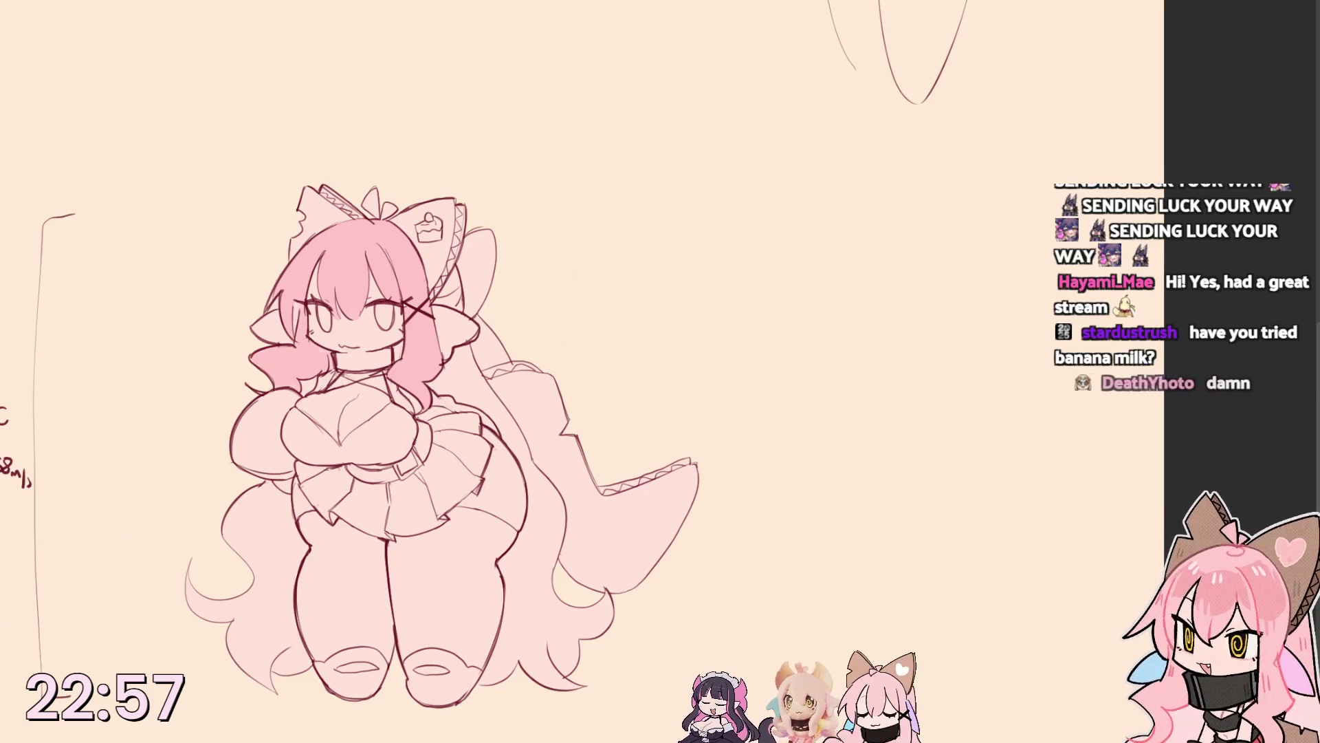
key(ctrl+z)
key(ctrl+z)
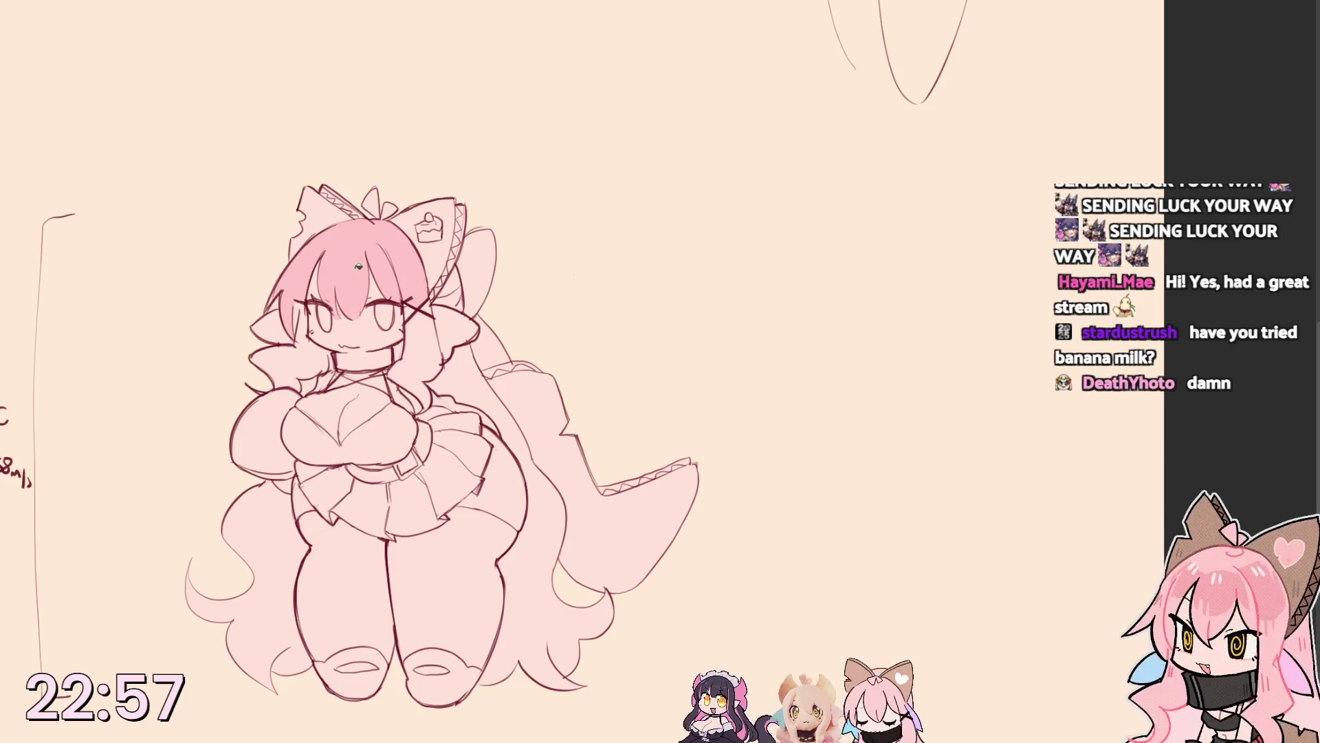
key(ctrl+z)
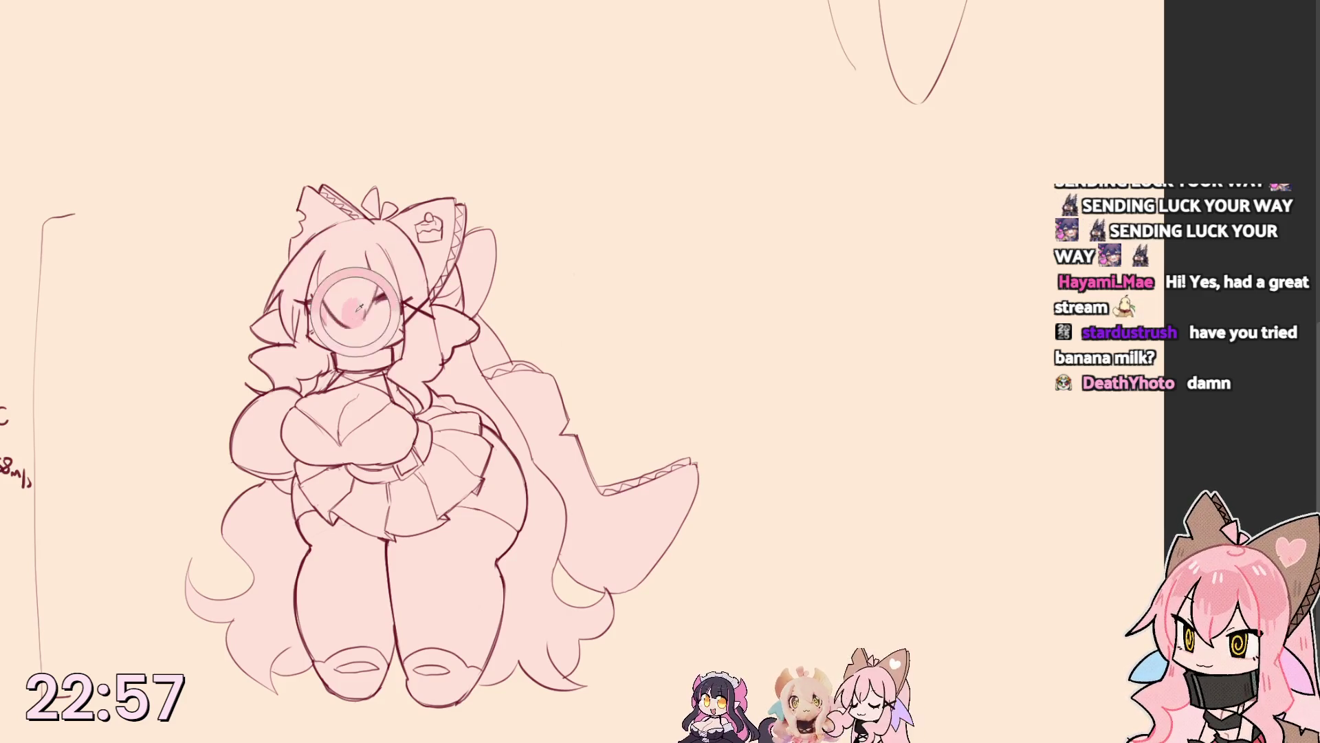
Fill the bangs, right strand and long strands beside the legs with stronger pink.
click(359, 282)
key(ctrl+z)
click(352, 264)
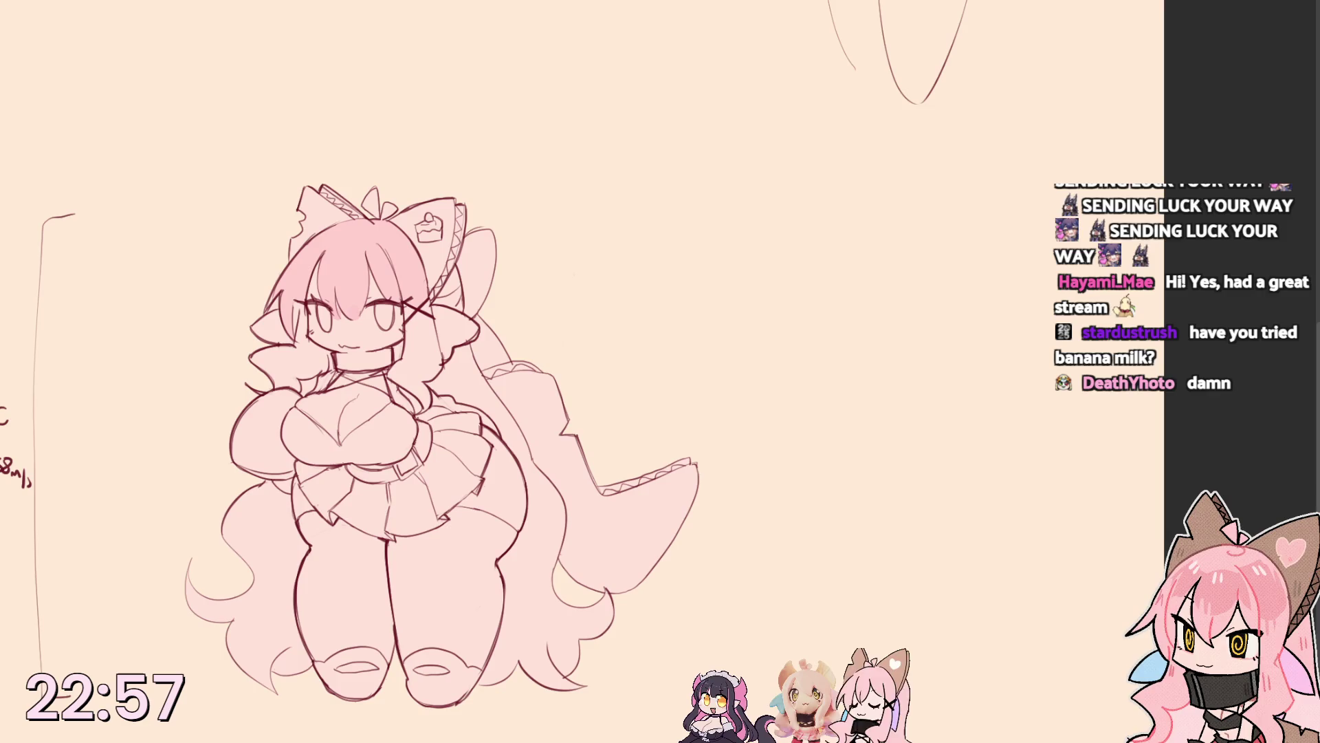
click(417, 313)
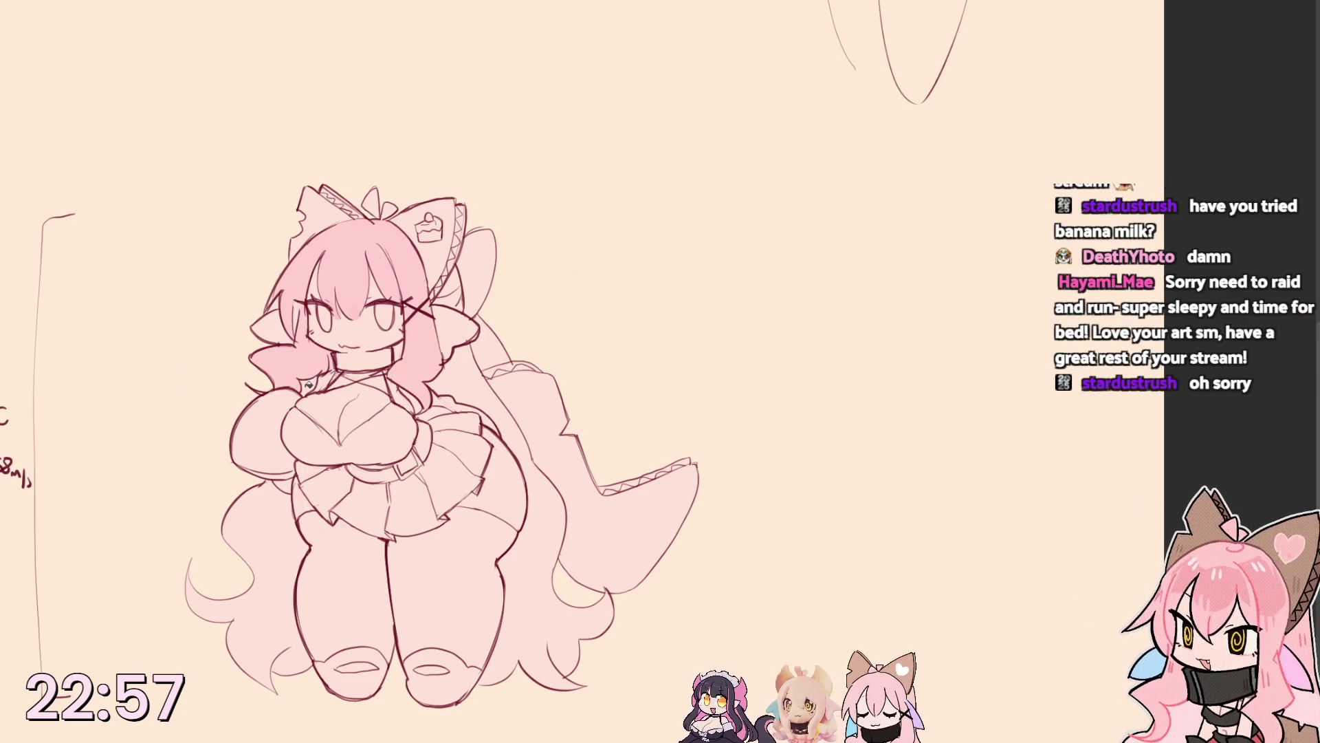
click(455, 353)
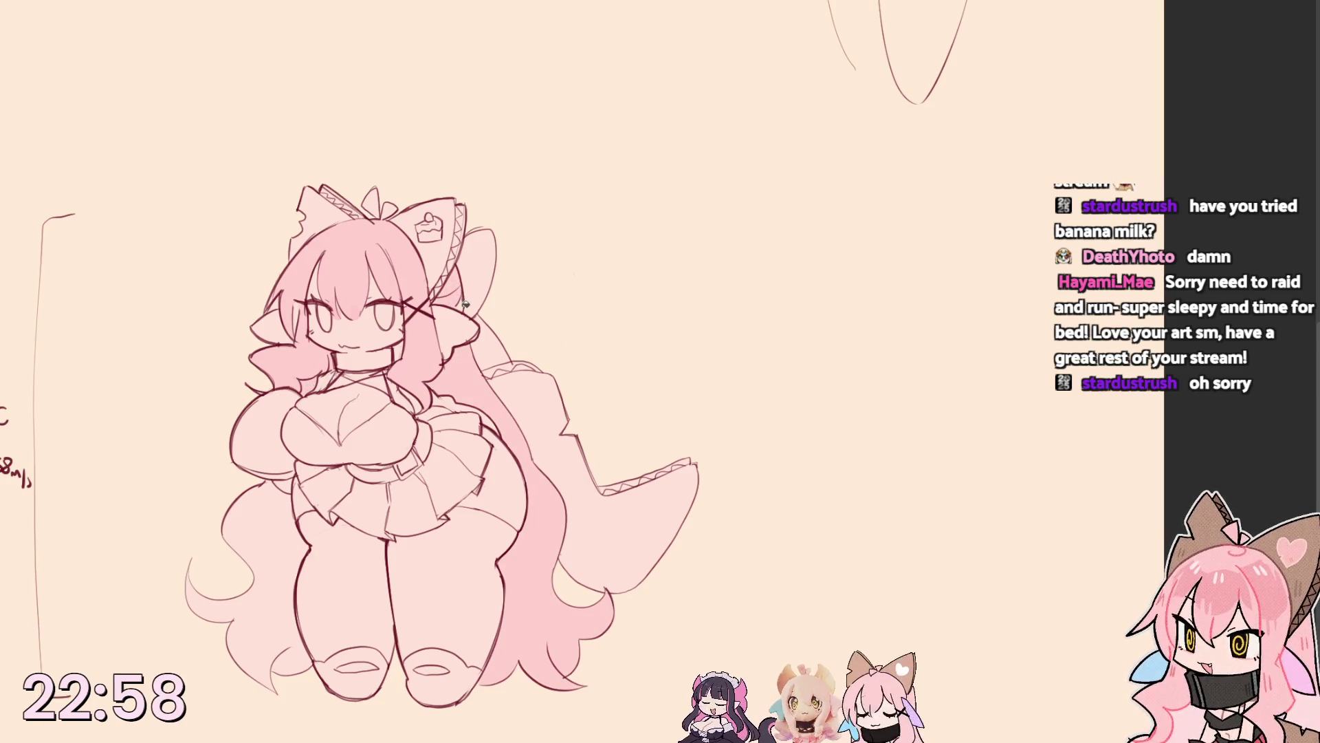
click(263, 519)
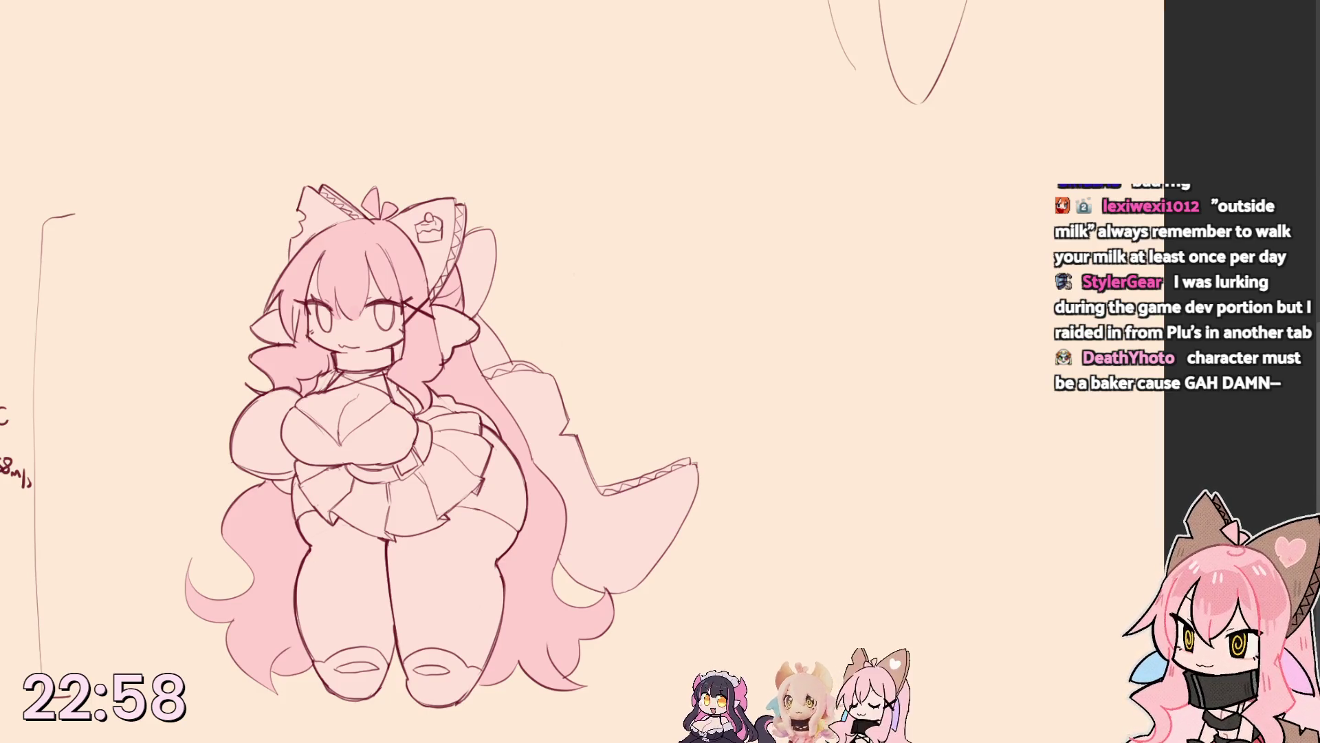
mouse_move(296, 316)
mouse_down()
mouse_move(180, 372)
mouse_move(172, 405)
mouse_up()
drag(210, 365, 193, 391)
key(ctrl+z)
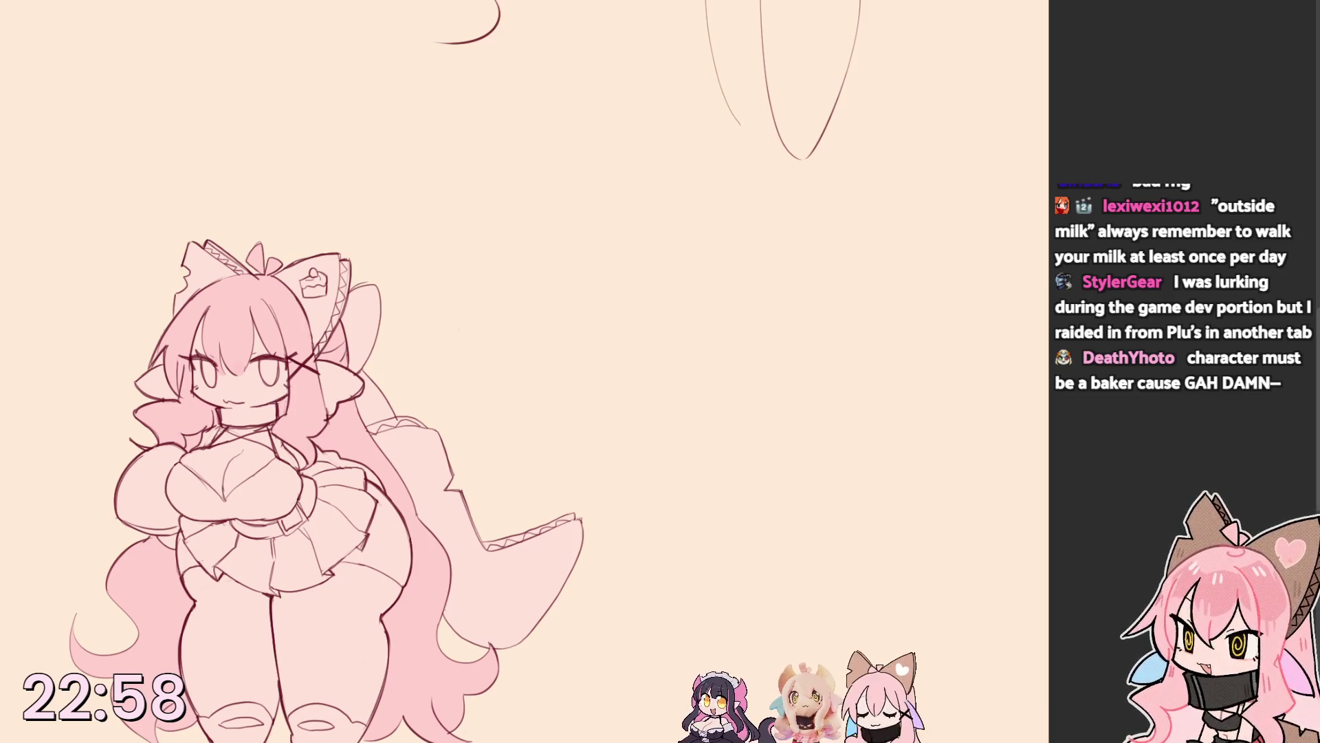
Sample a yellow and fill both of the girl's white eyes with it.
mouse_move(76, 441)
mouse_down()
mouse_move(602, 468)
mouse_move(261, 411)
mouse_move(274, 495)
mouse_up()
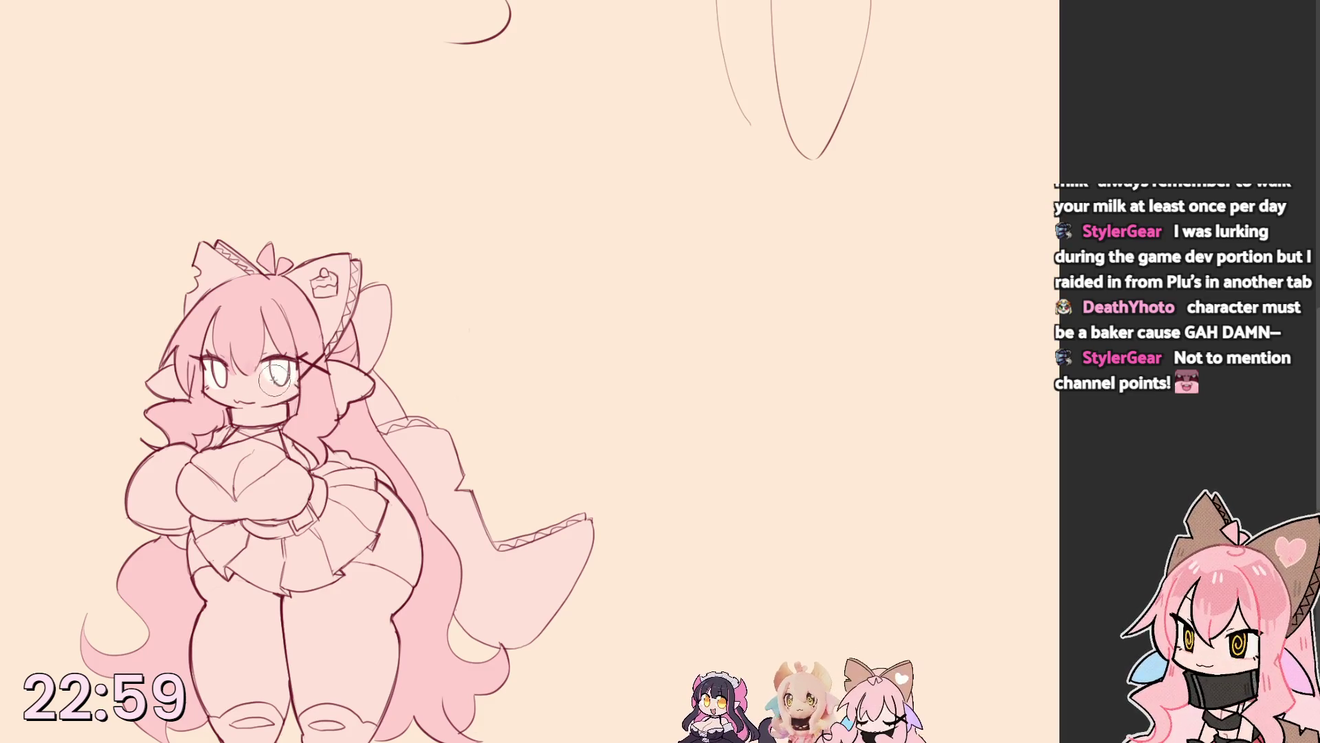
alt+click(265, 384)
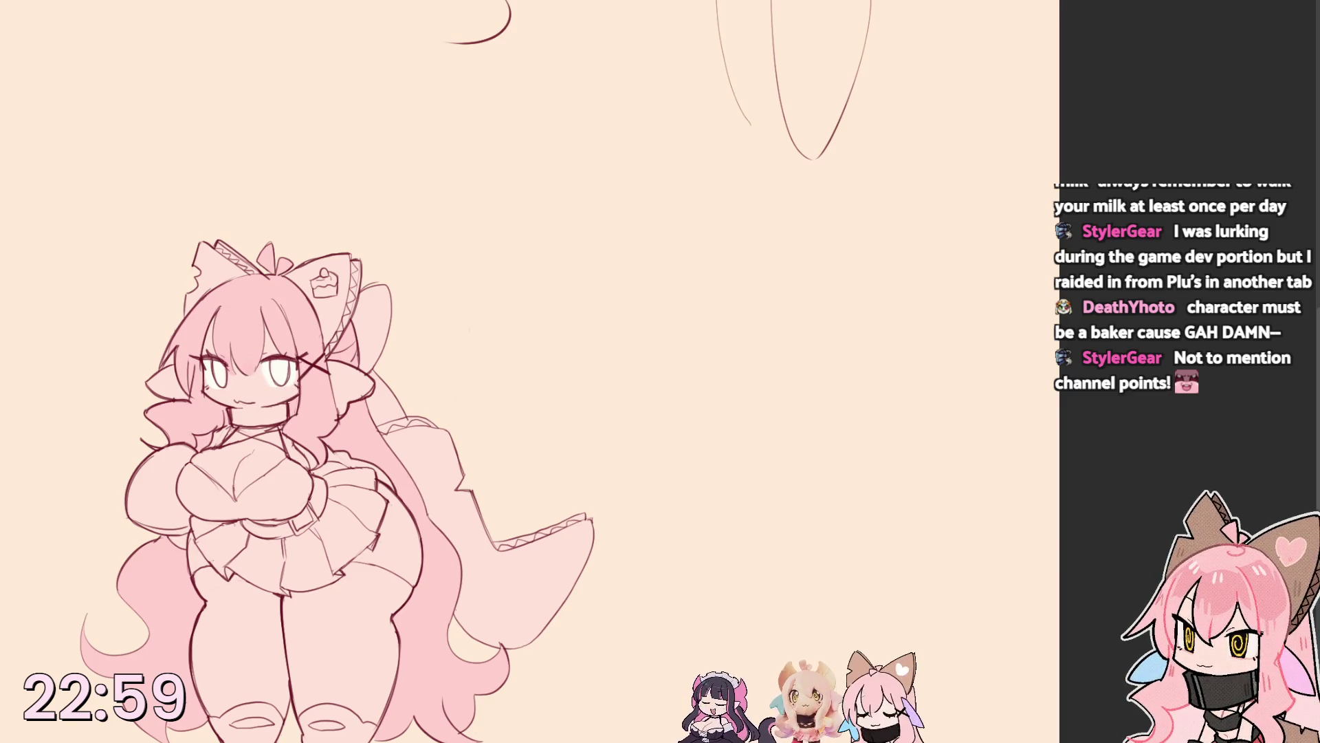
click(220, 375)
click(281, 371)
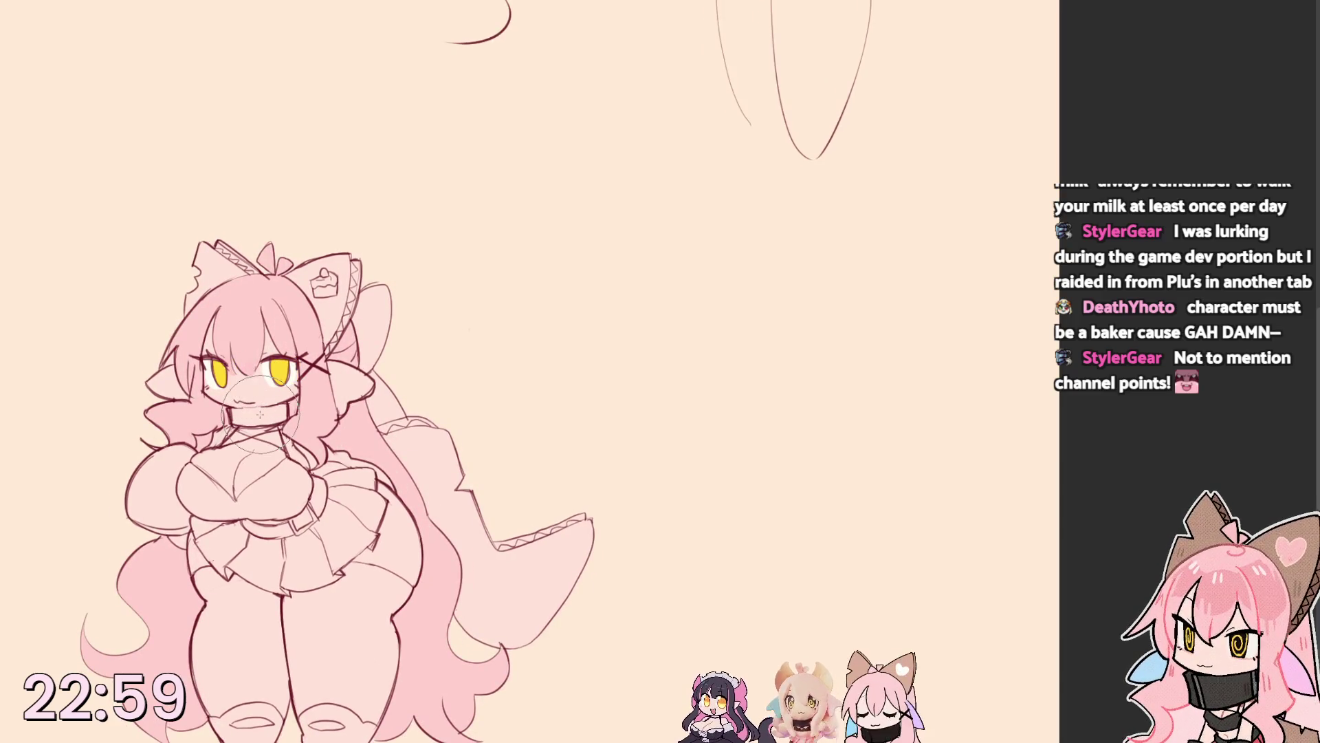
Fill the choker and the chest top with dark maroon.
drag(233, 414, 292, 417)
key(ctrl+z)
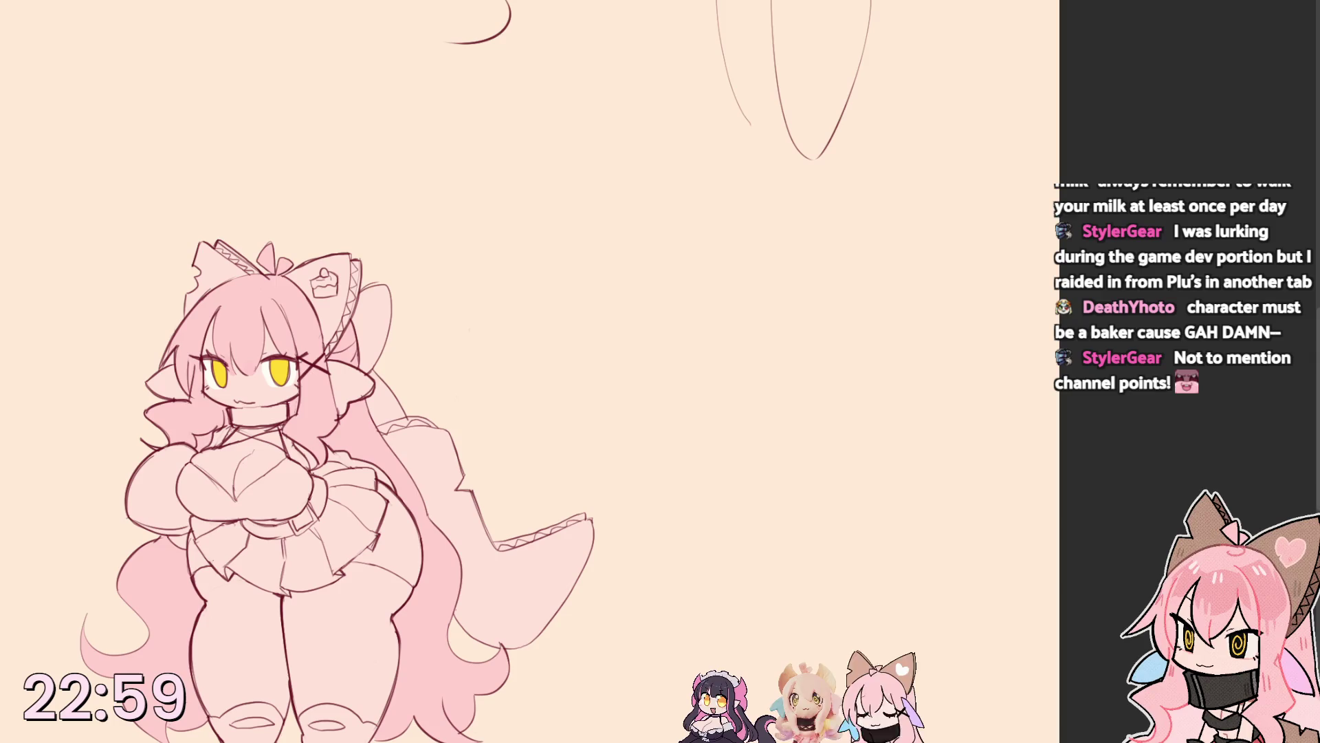
click(244, 405)
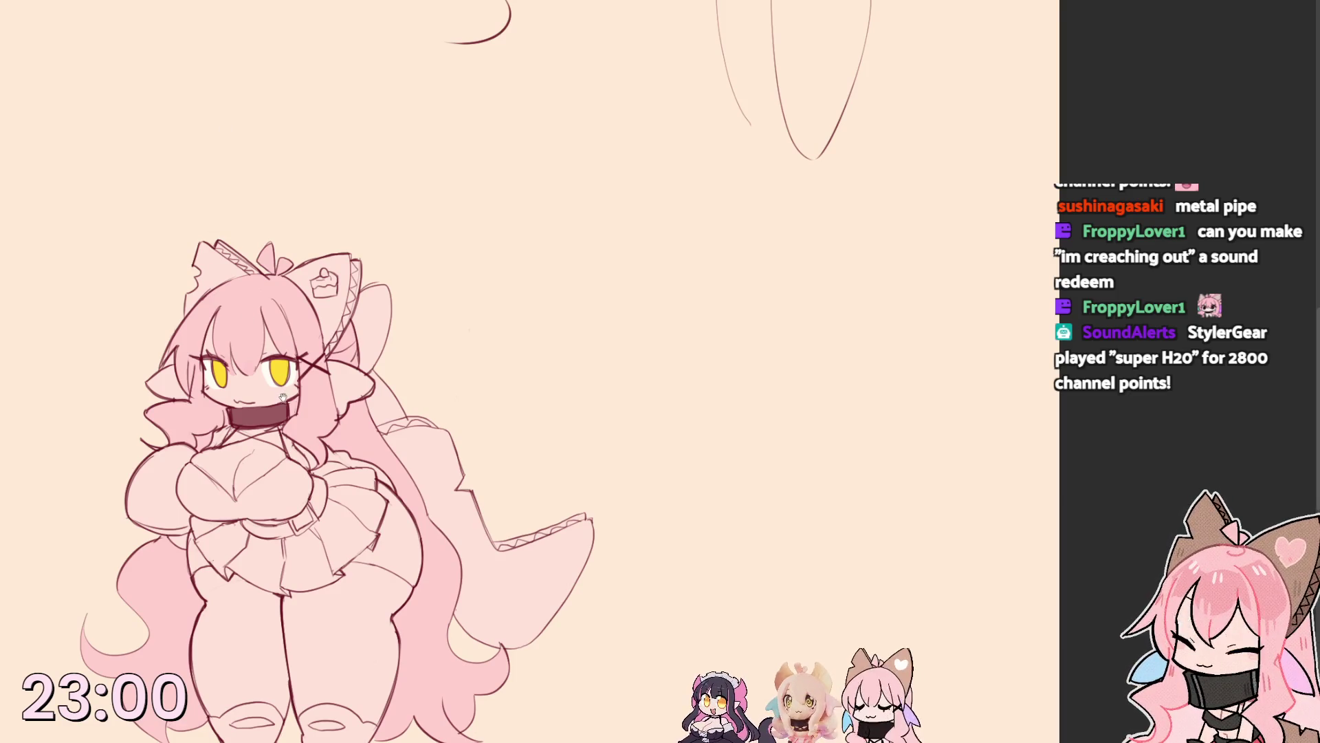
drag(283, 397, 298, 374)
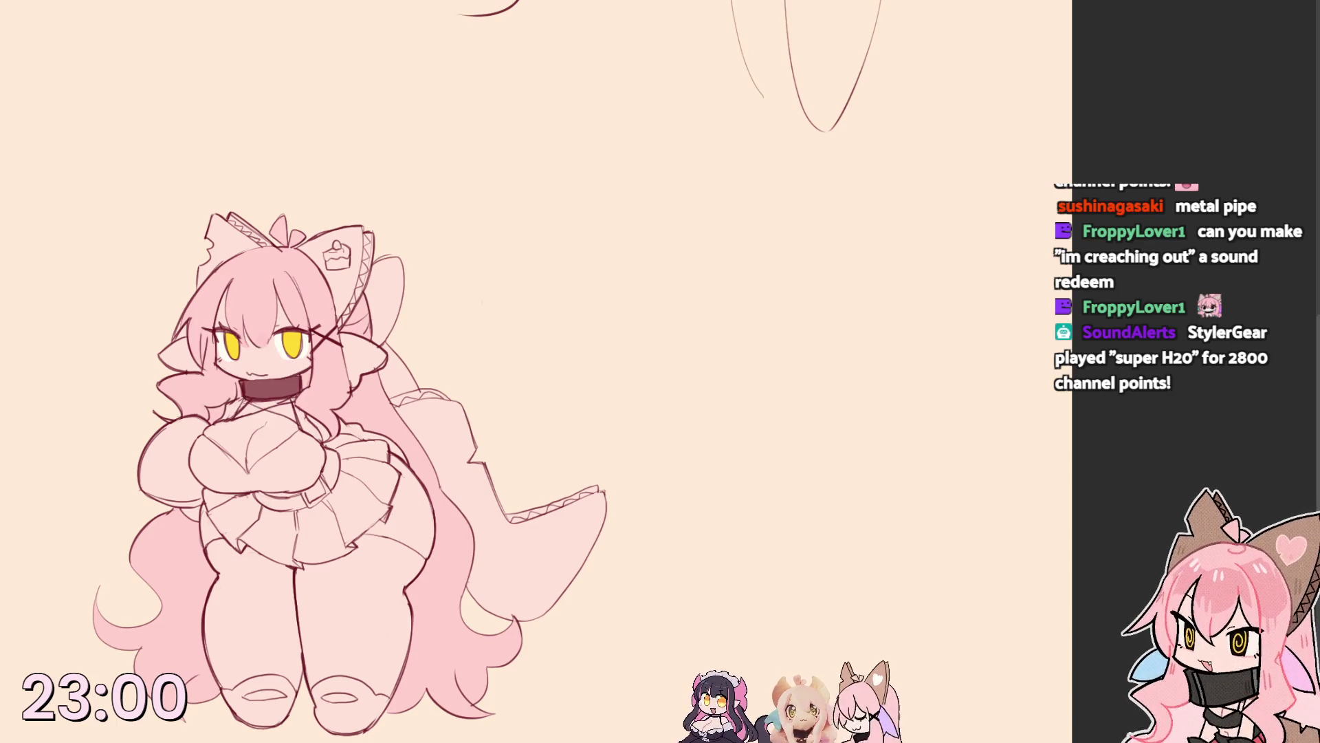
click(231, 464)
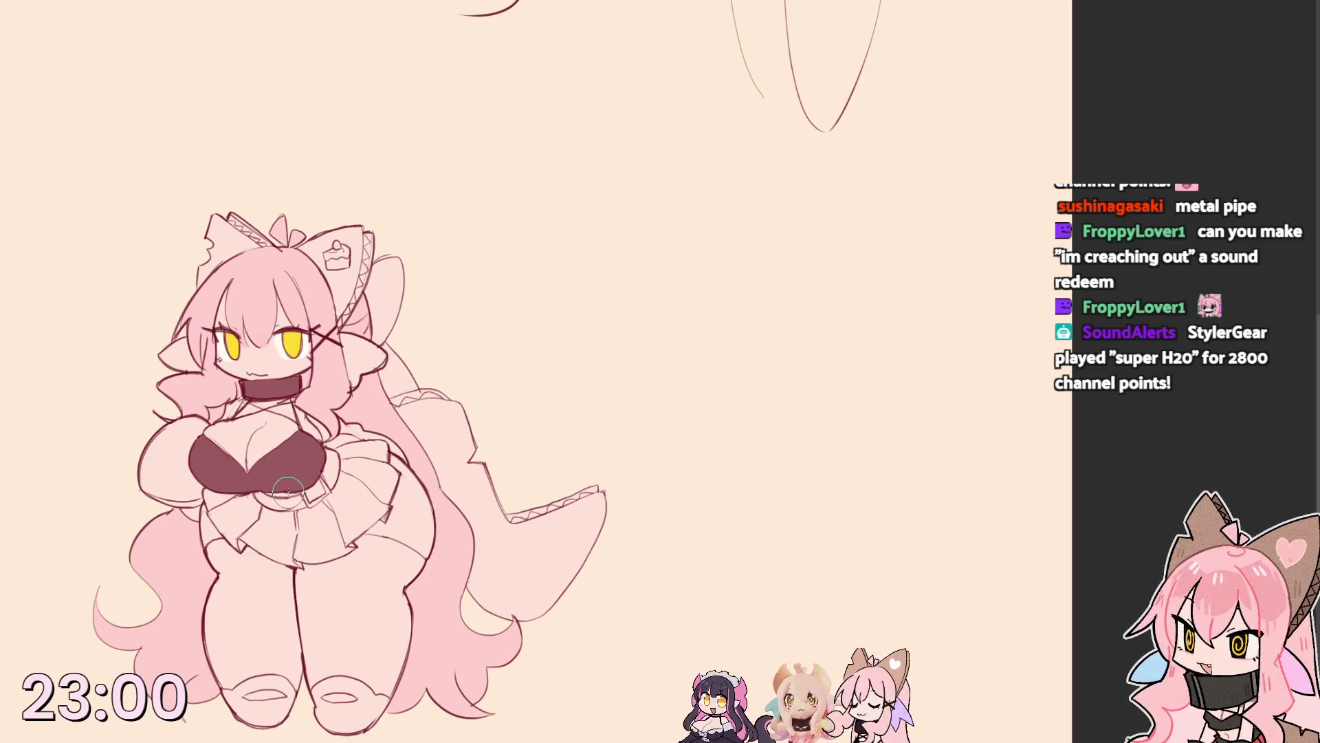
Paint the belt across the girl's waist dark maroon.
mouse_move(288, 491)
mouse_down()
mouse_move(276, 503)
mouse_move(323, 490)
mouse_move(340, 454)
mouse_up()
mouse_move(275, 495)
mouse_down()
mouse_move(253, 489)
mouse_move(268, 505)
mouse_move(326, 473)
mouse_up()
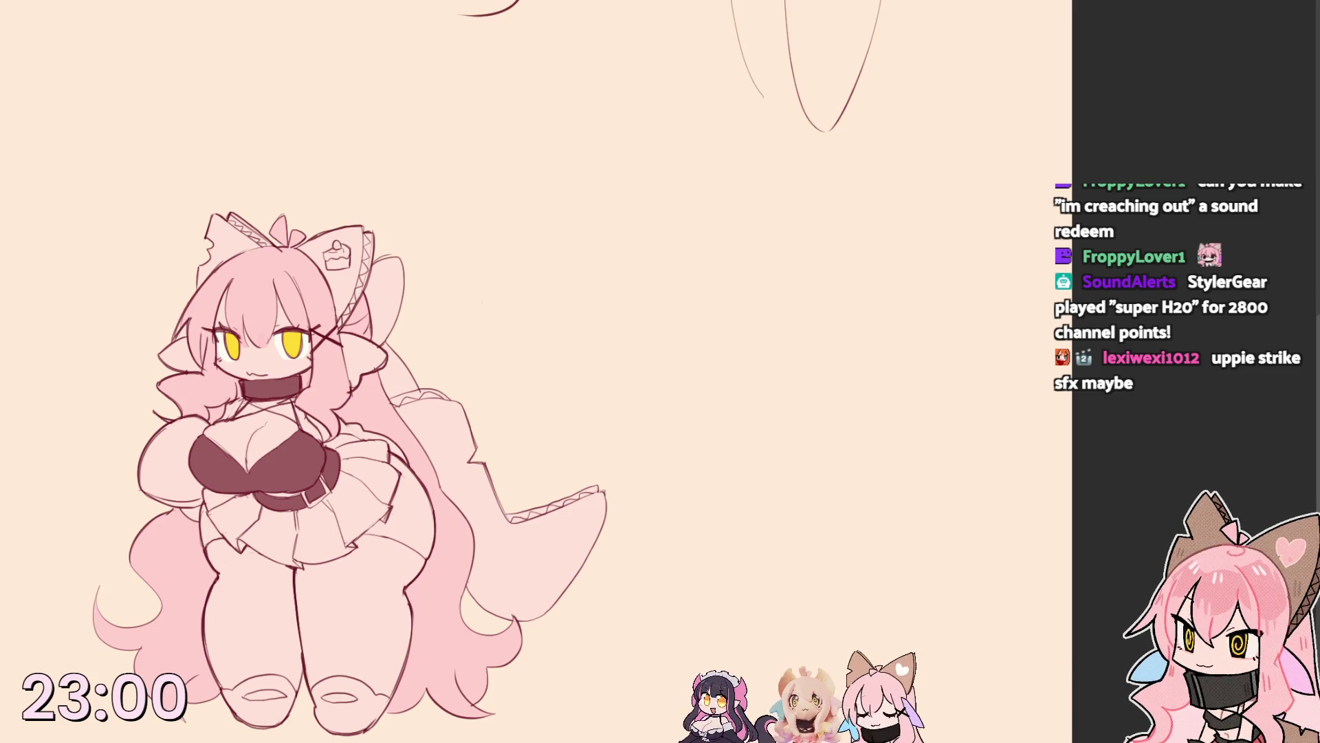
Test colours on the left puffy sleeve, then fill it a darker pink.
click(179, 460)
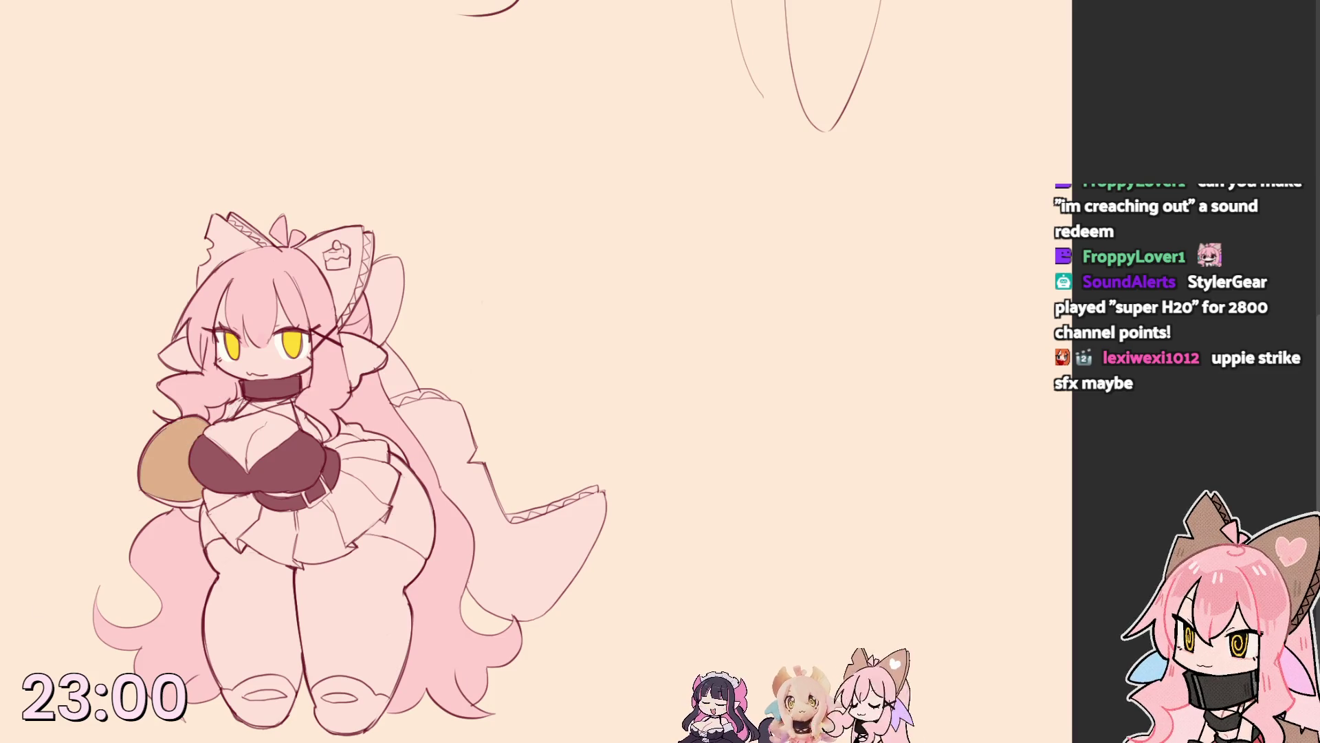
key(ctrl+z)
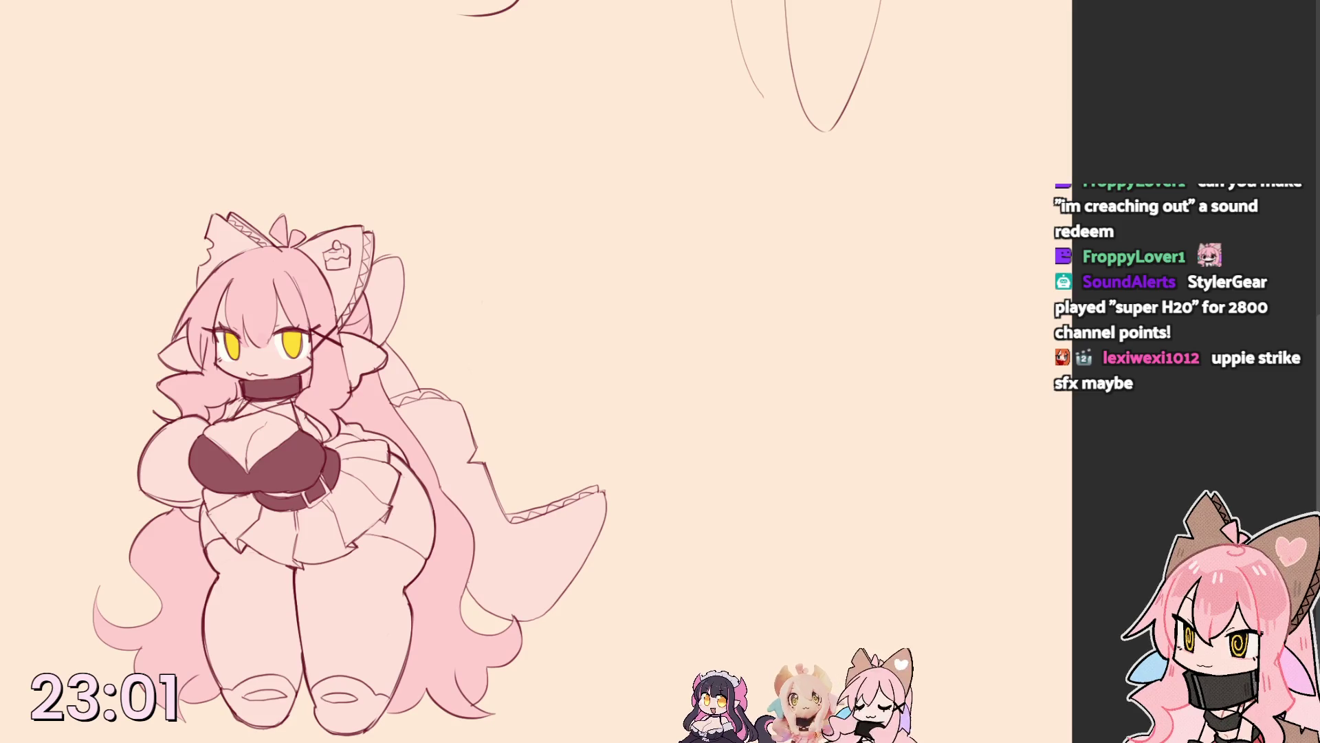
click(172, 452)
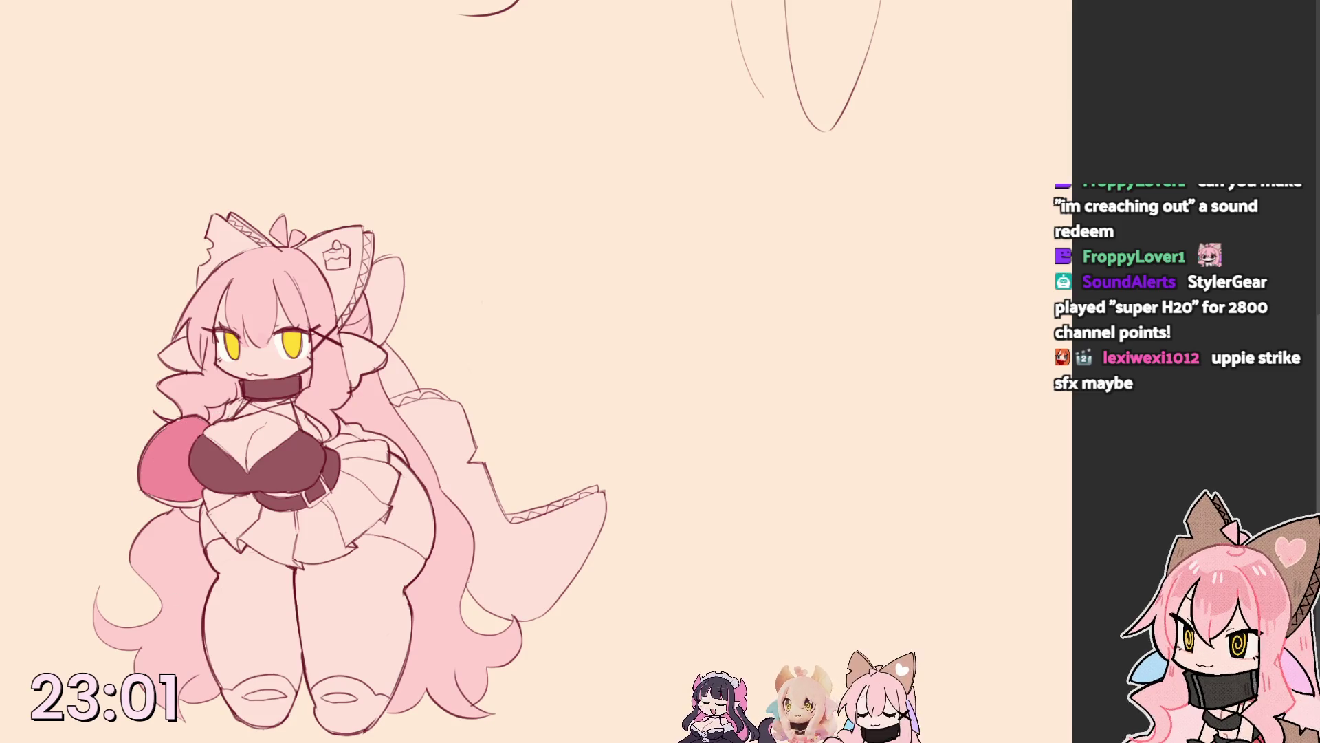
key(ctrl+z)
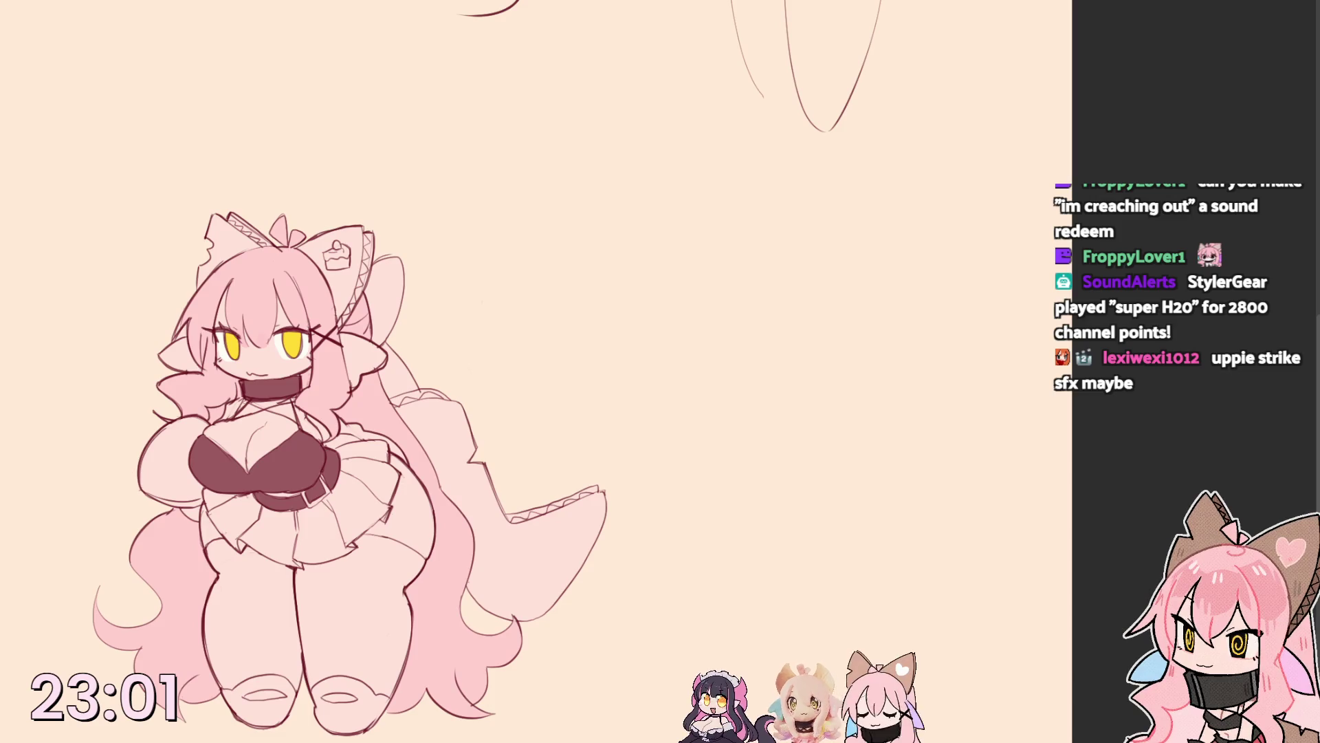
click(157, 474)
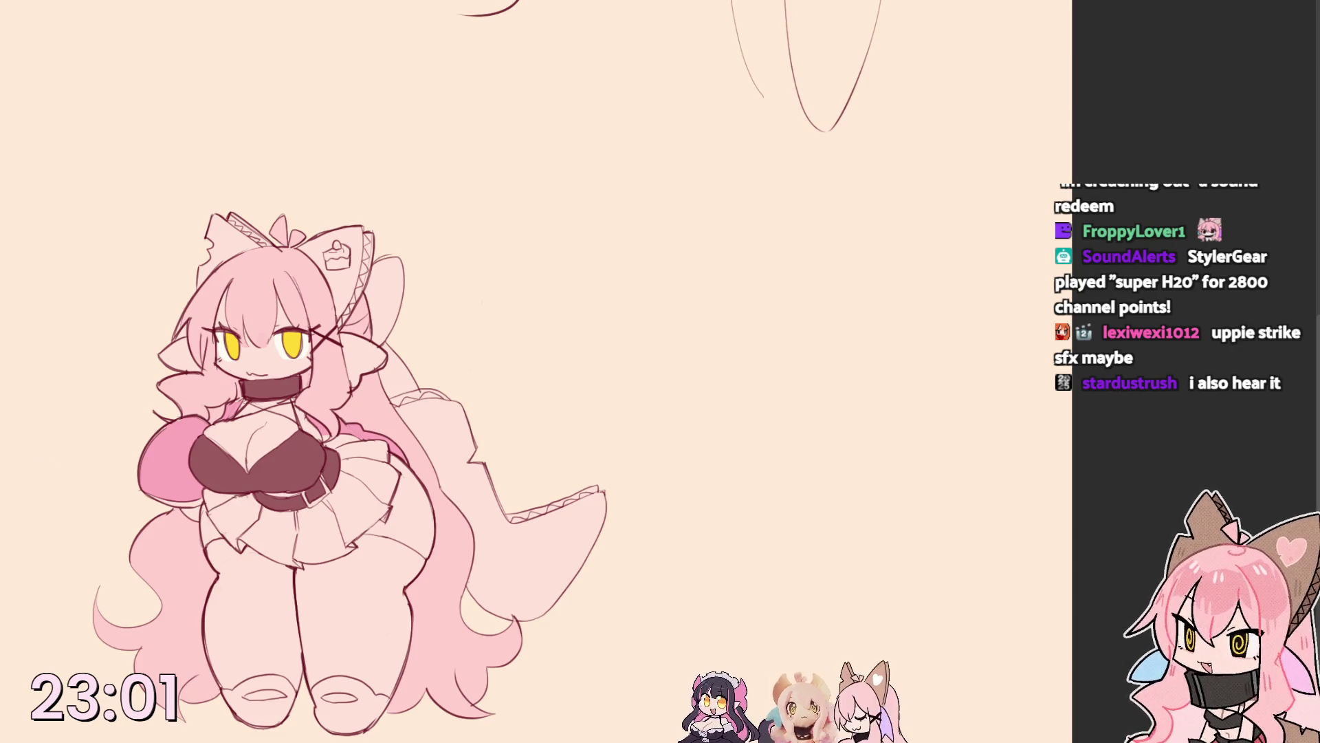
Paint the pleated skirt crimson red and fill the left stocking dark maroon.
drag(229, 494, 372, 451)
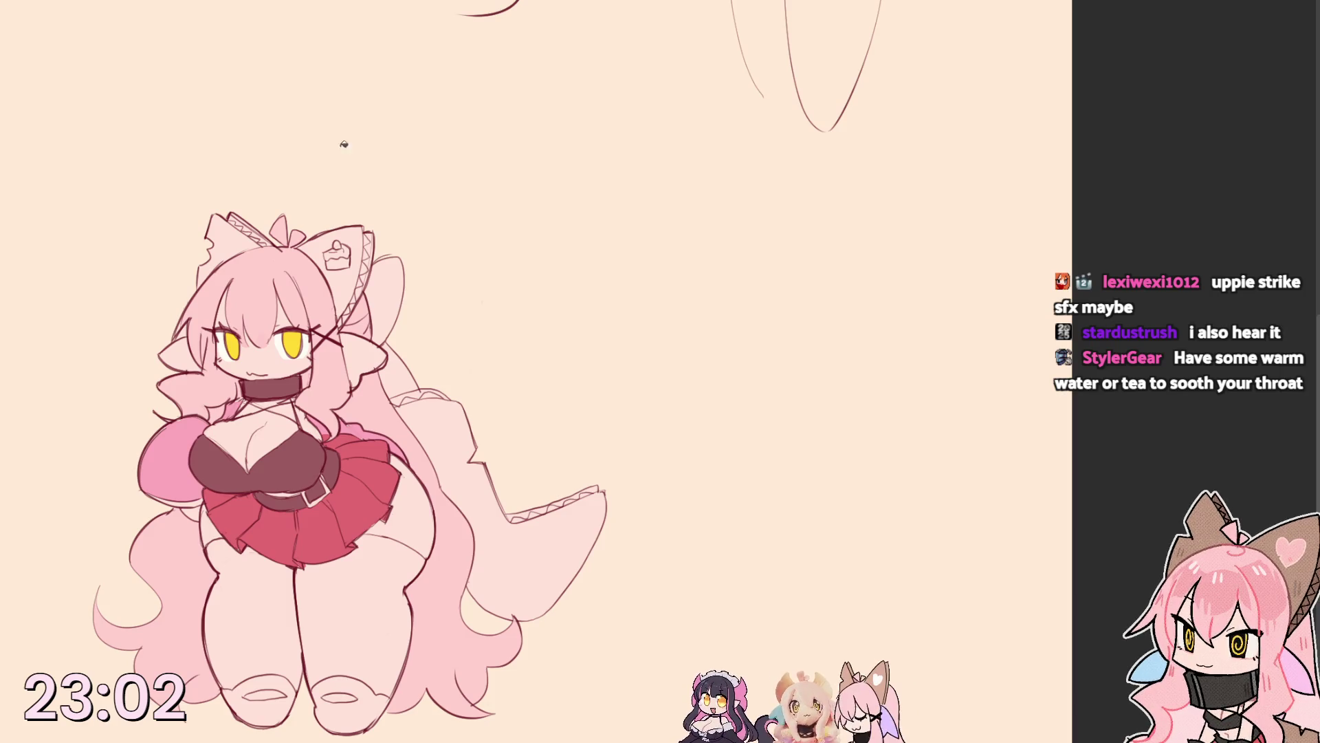
click(255, 585)
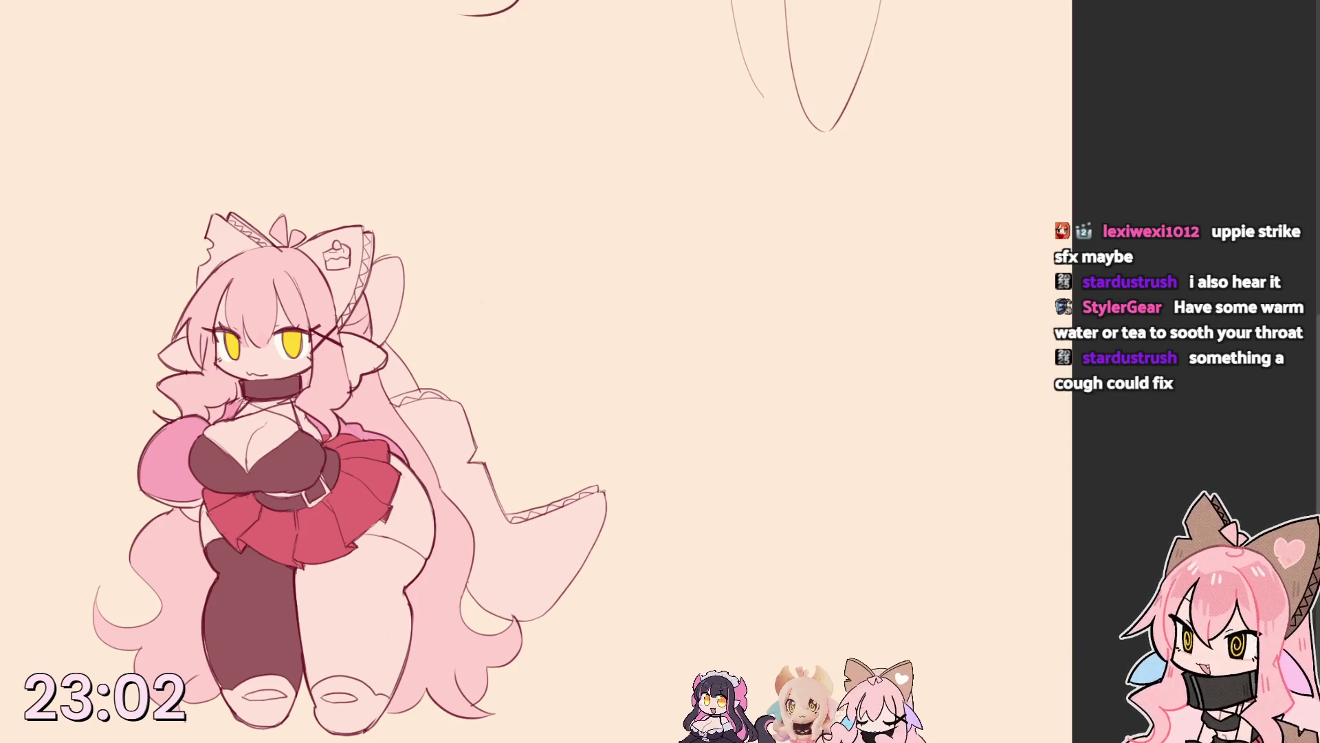
Undo the last fill and fill both the left and right stockings dark maroon.
key(ctrl+z)
click(245, 632)
click(348, 623)
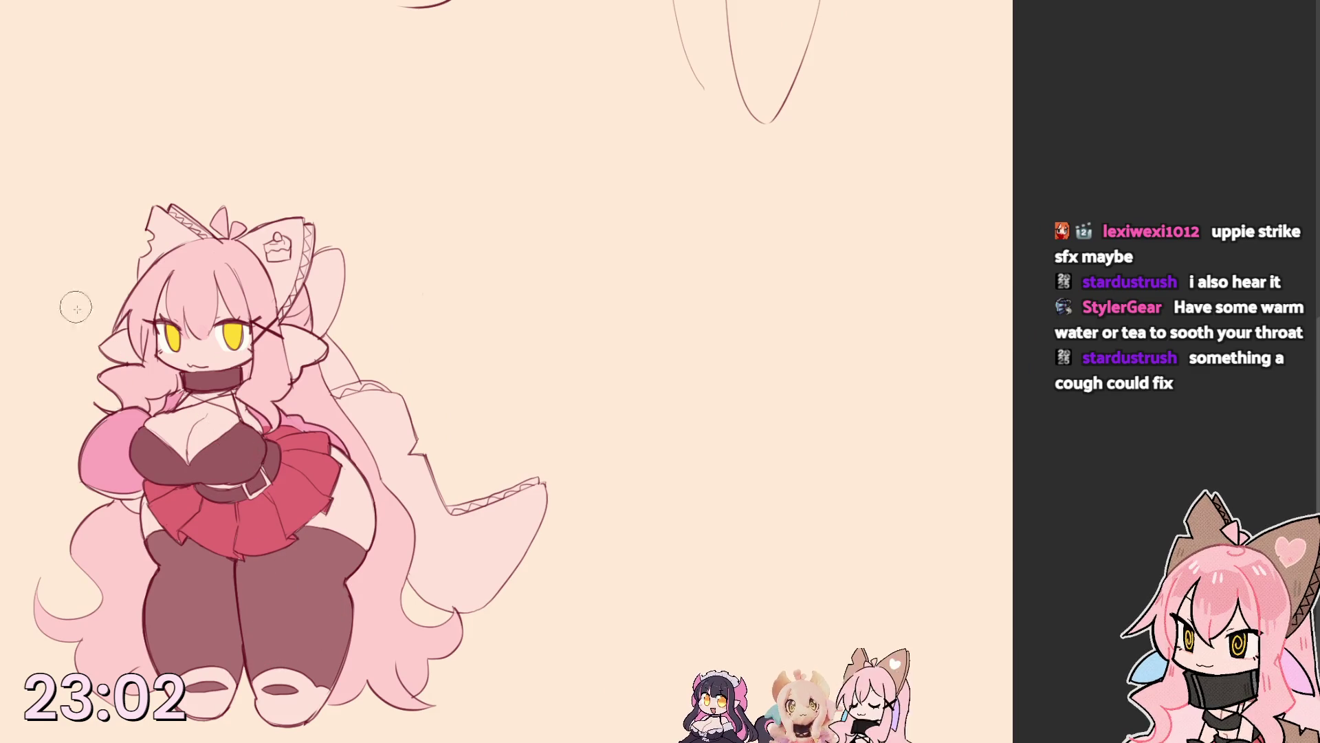
Sample the arm's pink and start filling the left hair-bow lobe tan.
ctrl+click(105, 486)
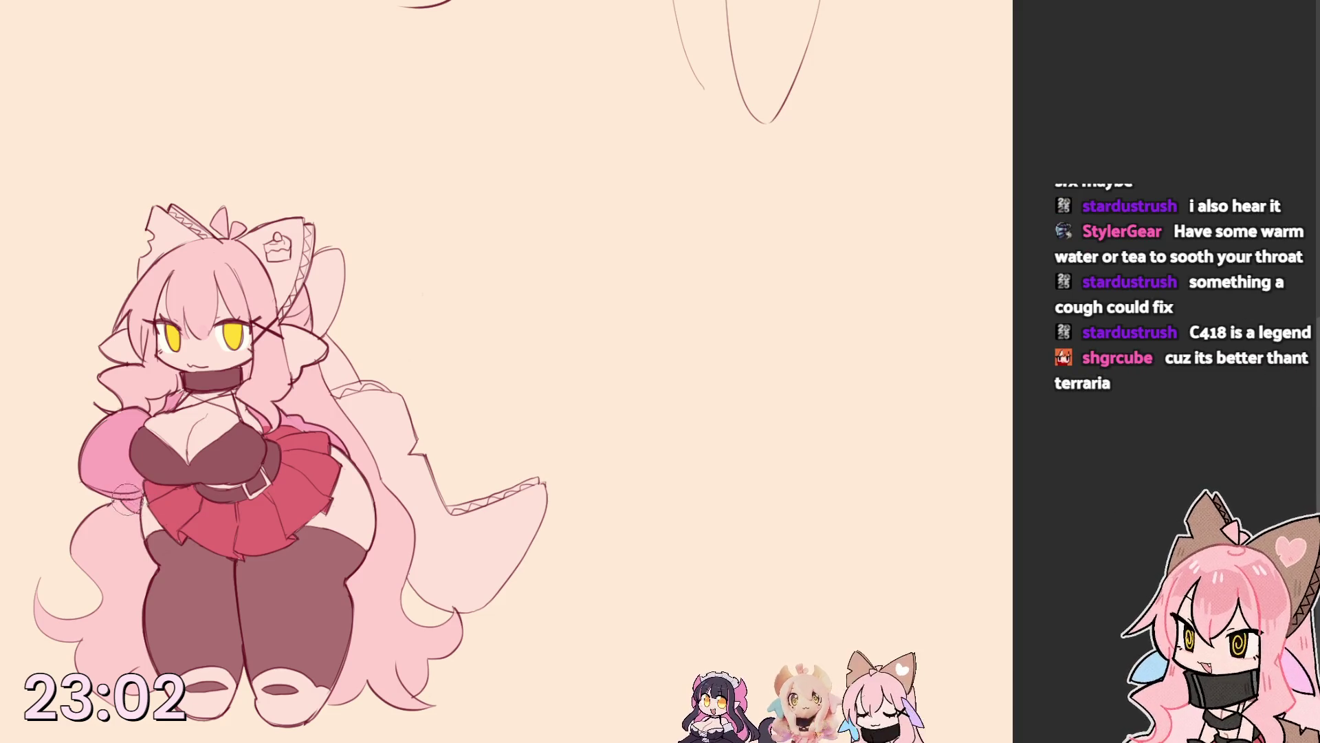
ctrl+click(131, 519)
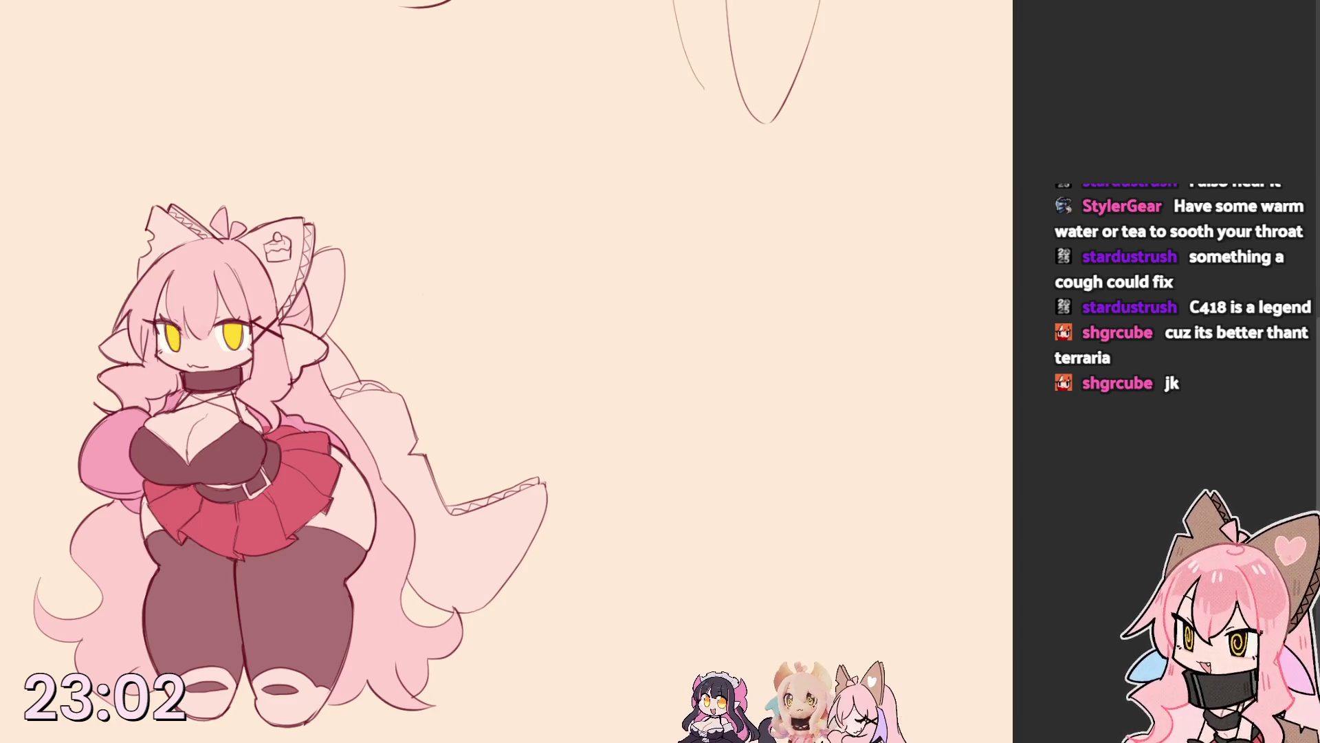
click(177, 238)
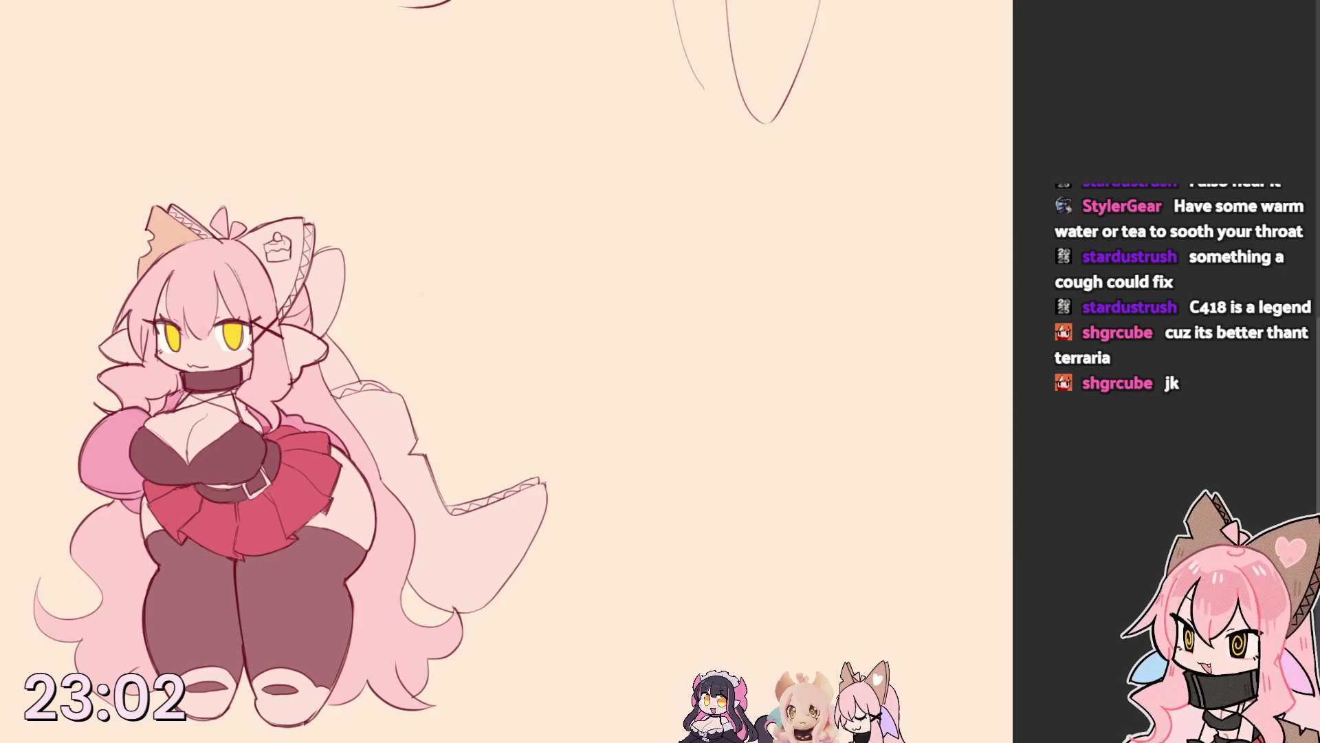
Fill both hair-bow lobes deep pink and the tail a darker pink.
key(ctrl+z)
click(169, 240)
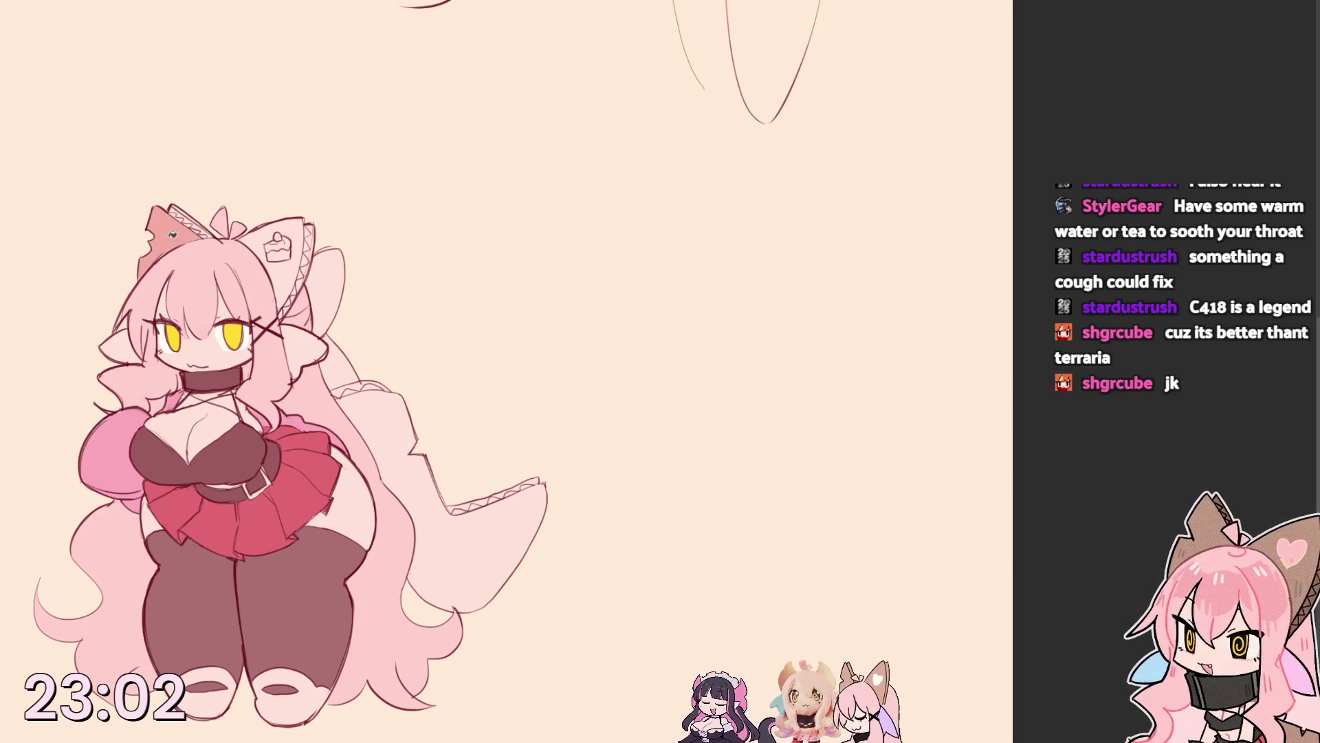
click(264, 226)
click(406, 442)
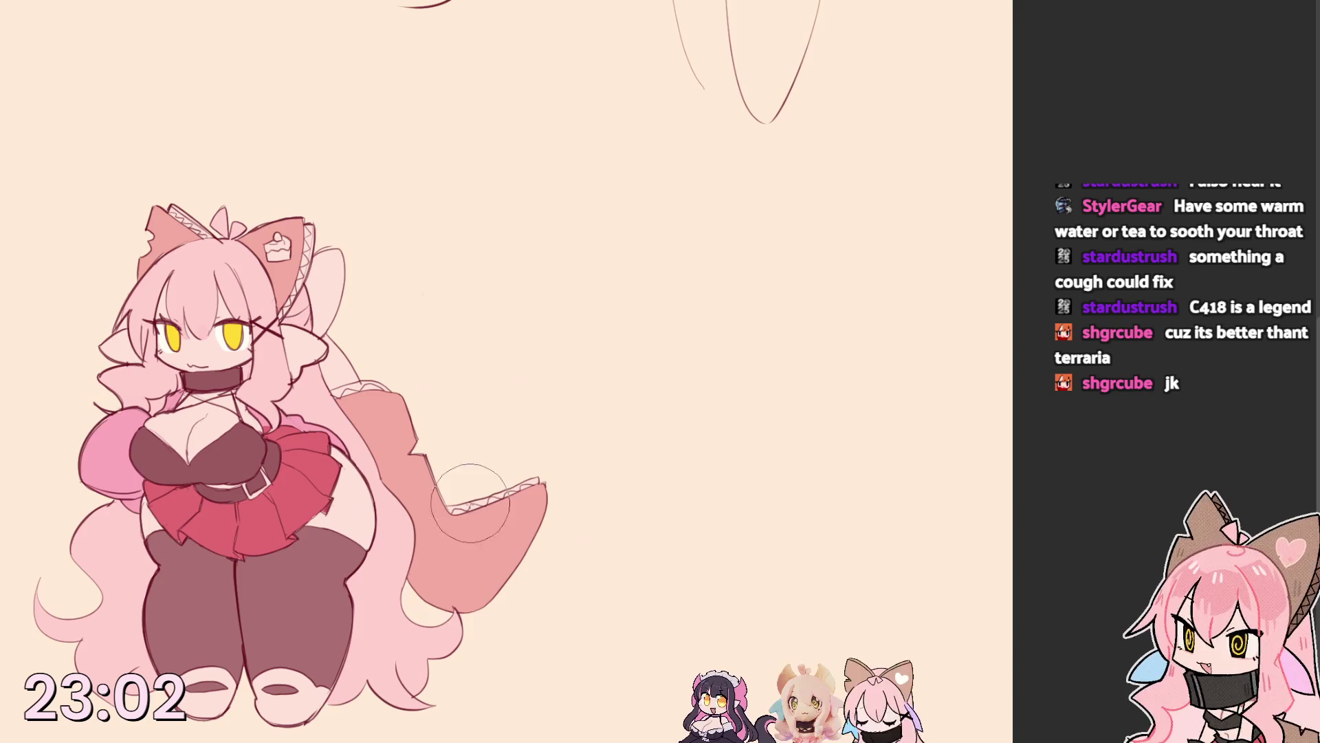
With a smaller brush, draw a zigzag lace line along the tail's top edge.
key(p)
key(bracketleft)
drag(336, 393, 398, 388)
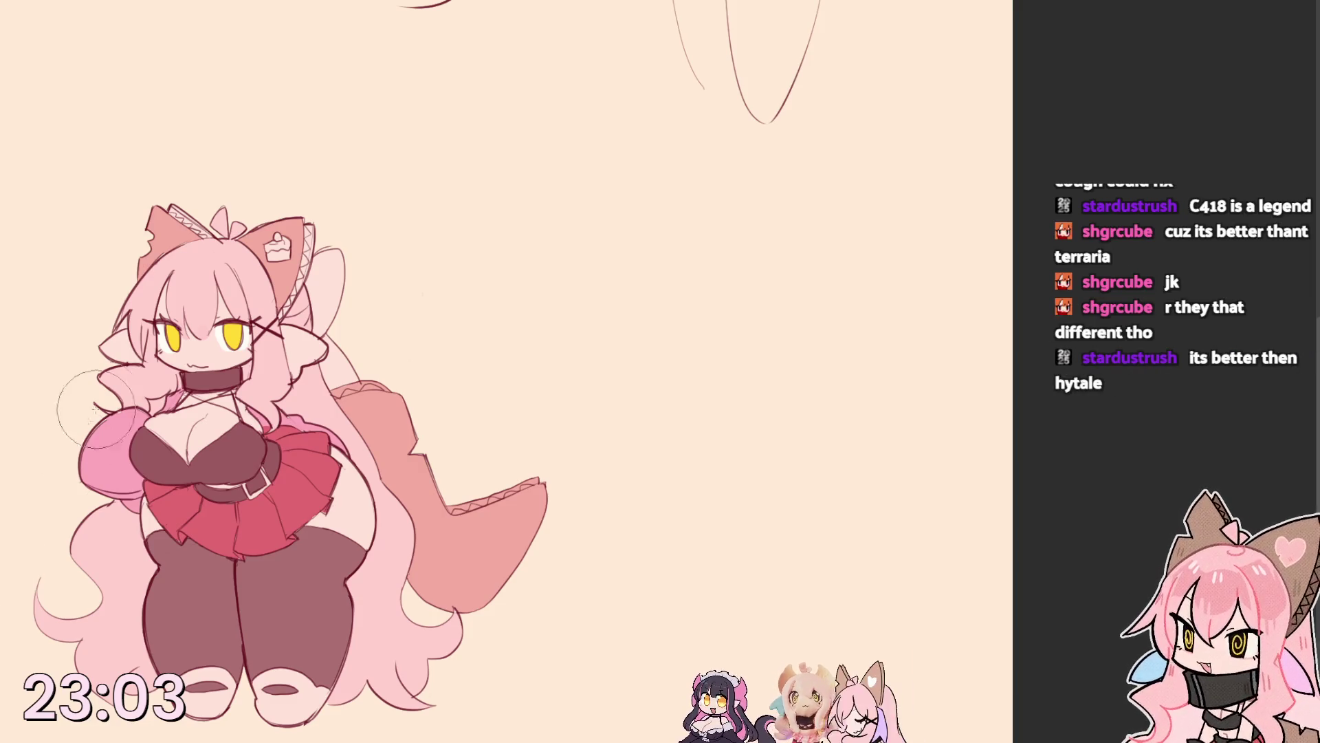
Fill the left ear fin pale cyan and clear the selection.
drag(122, 350, 130, 350)
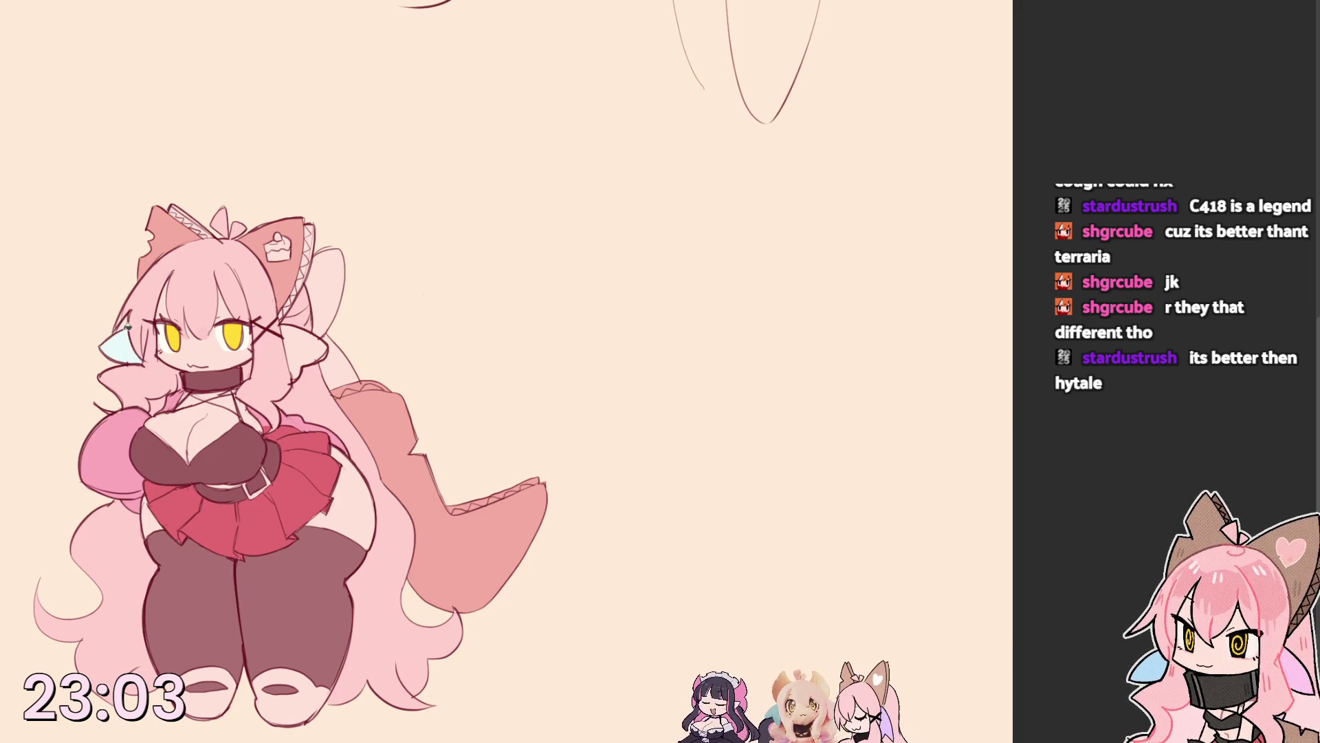
click(123, 330)
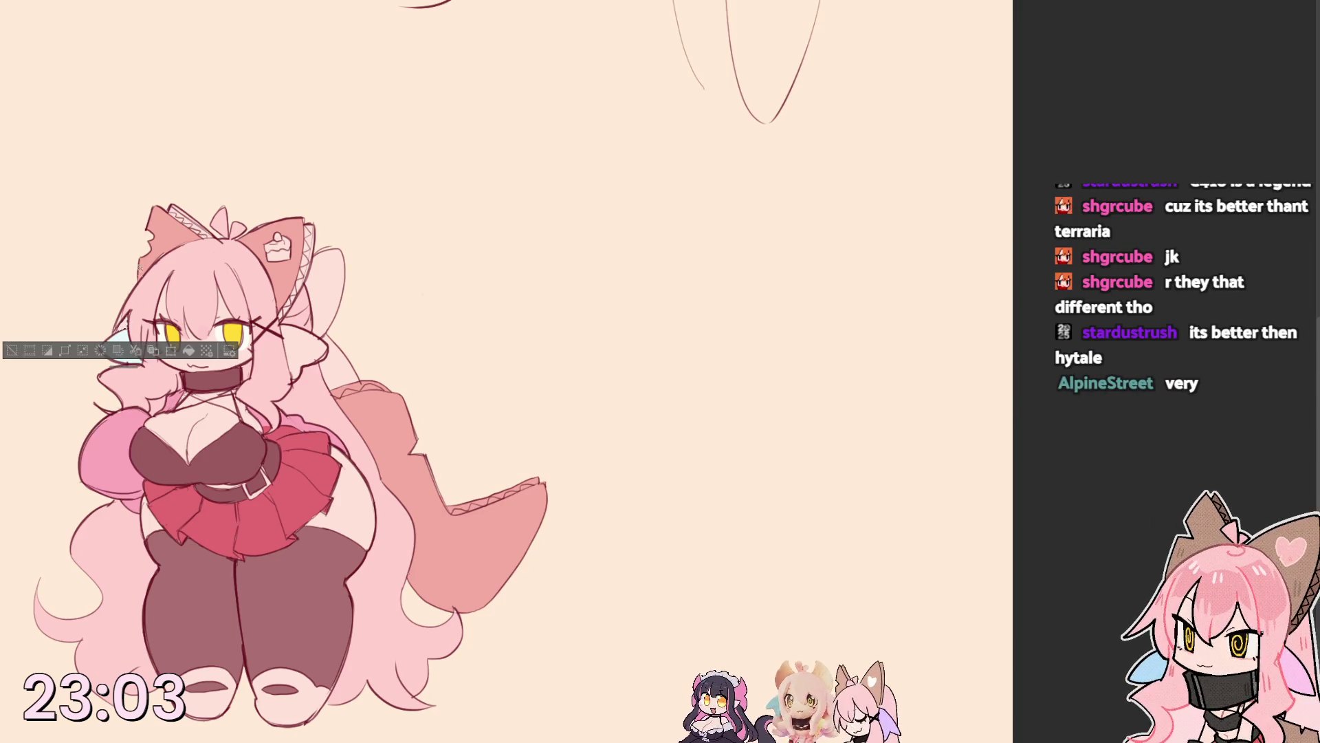
key(ctrl+d)
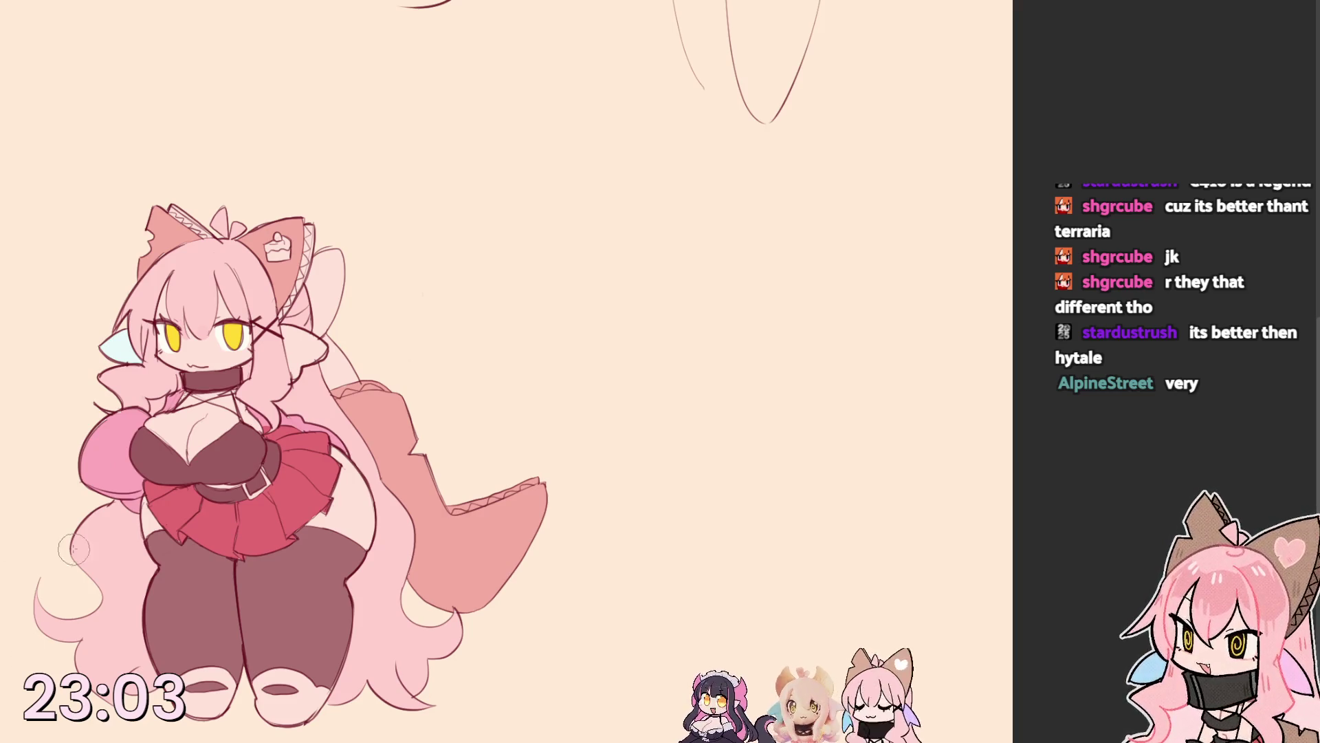
Fill the right ear fin lavender and try new colours on the collar and bow's back lobe.
click(302, 342)
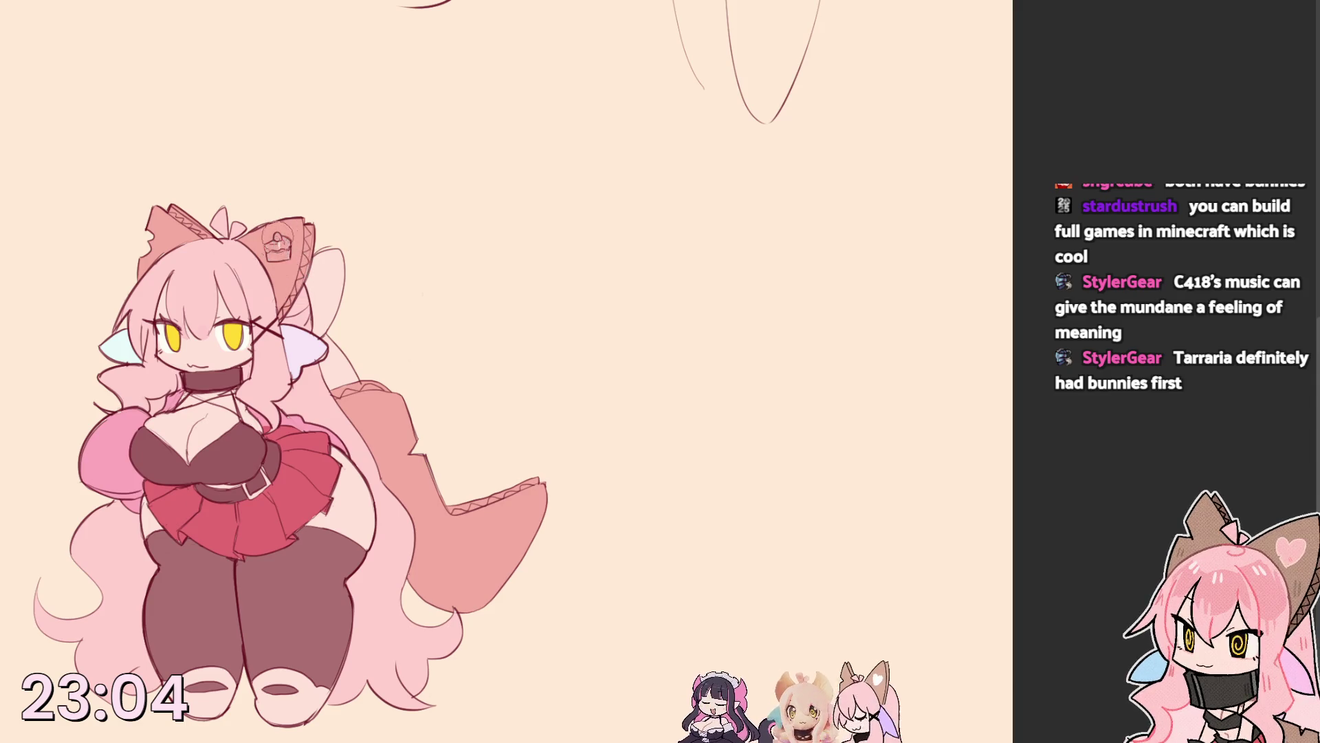
click(234, 377)
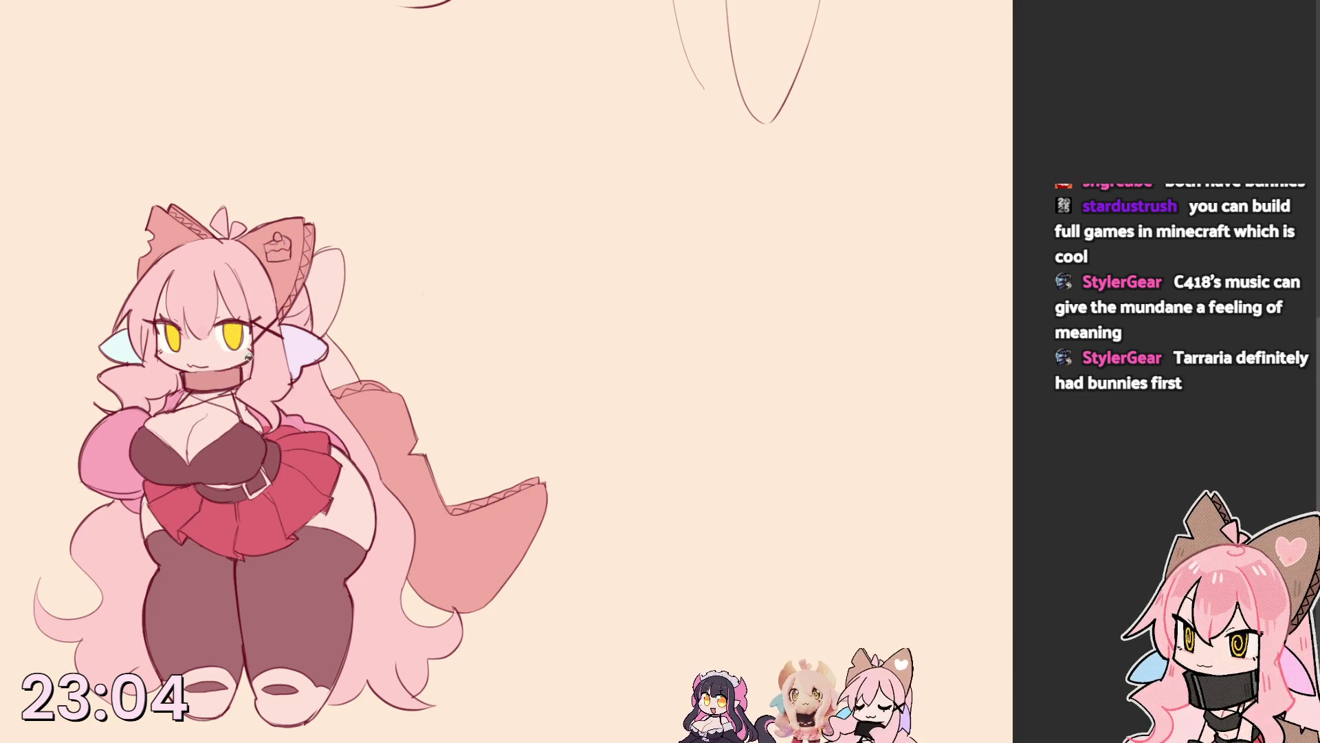
click(229, 382)
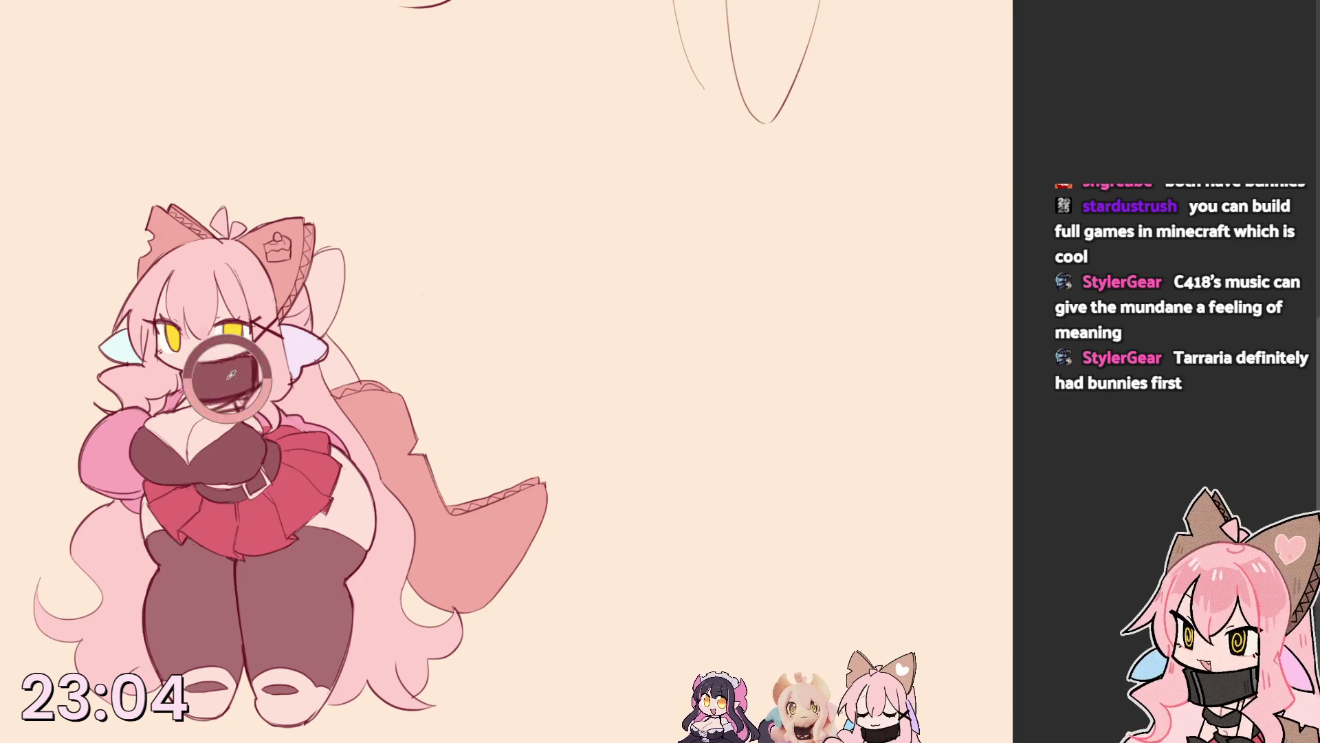
Recolour the bow's back lobe and area below it from brown to pink, settling on pale white.
click(331, 285)
click(343, 343)
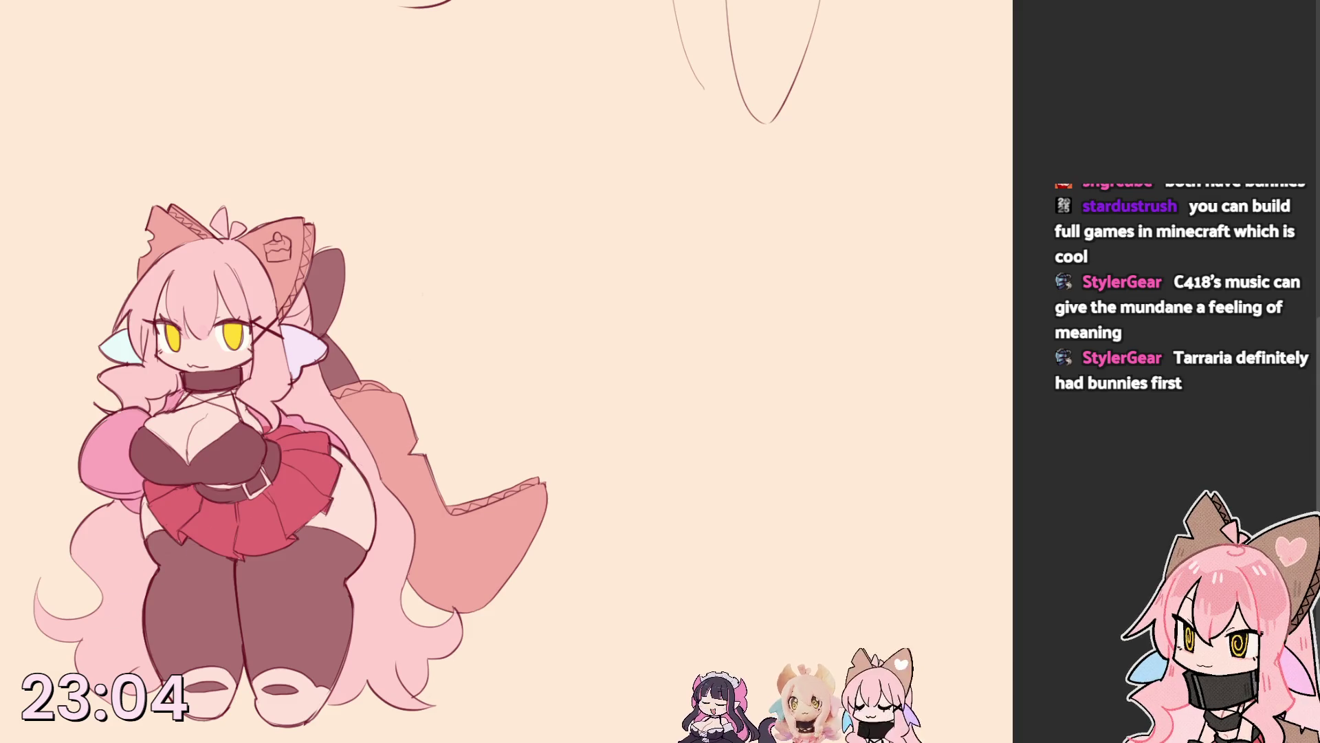
click(343, 309)
click(343, 370)
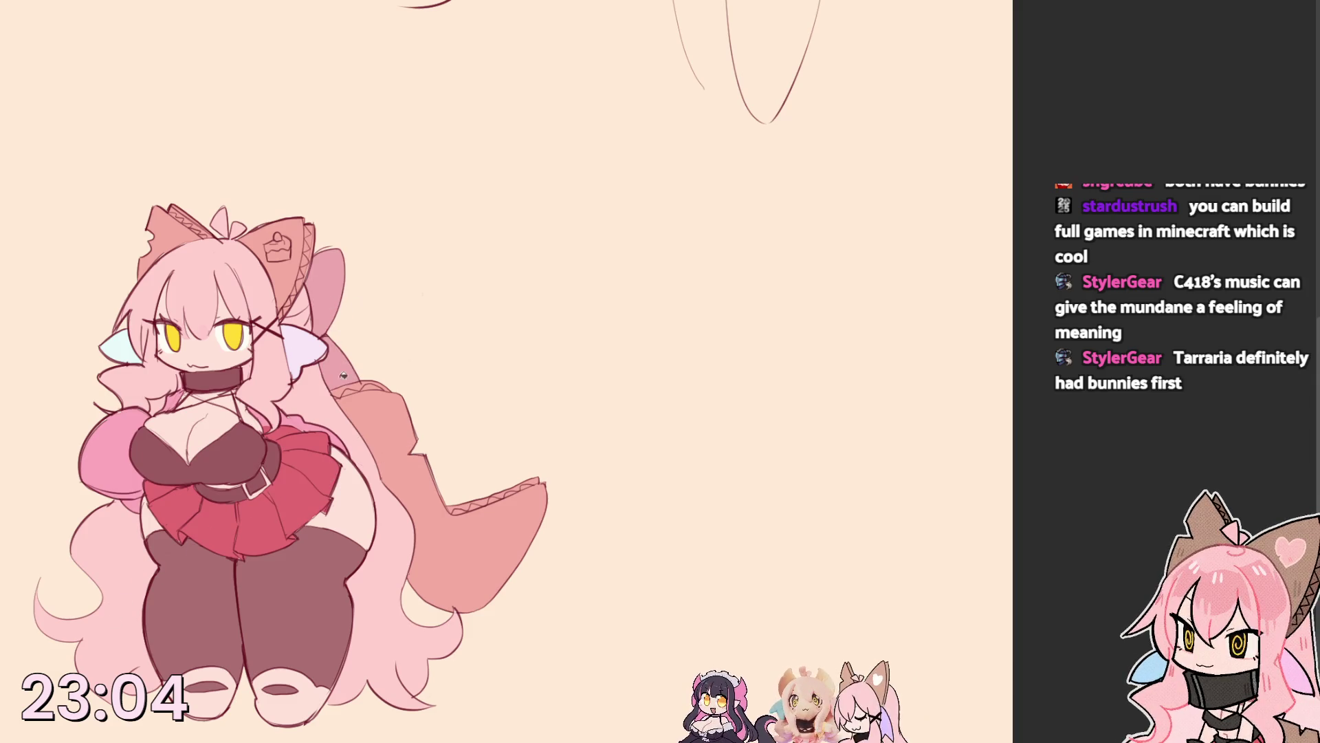
click(306, 303)
click(345, 375)
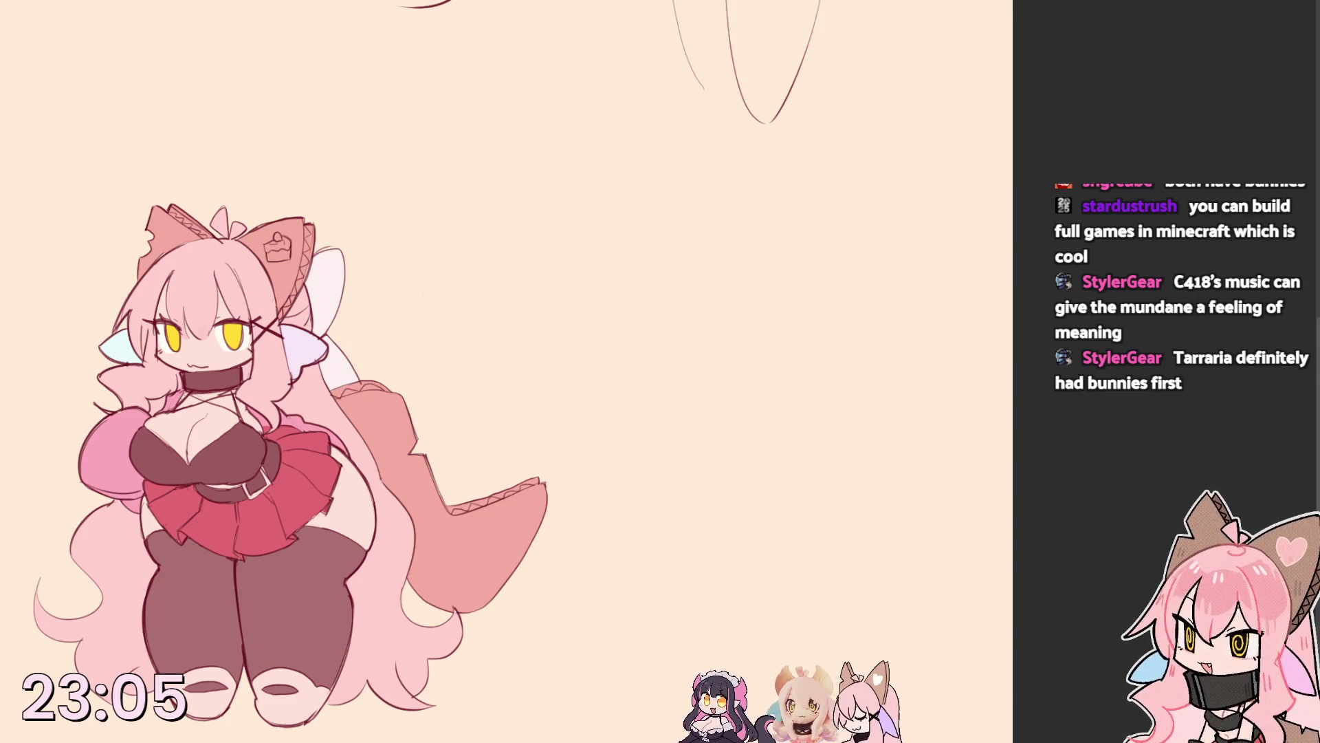
click(341, 295)
click(339, 349)
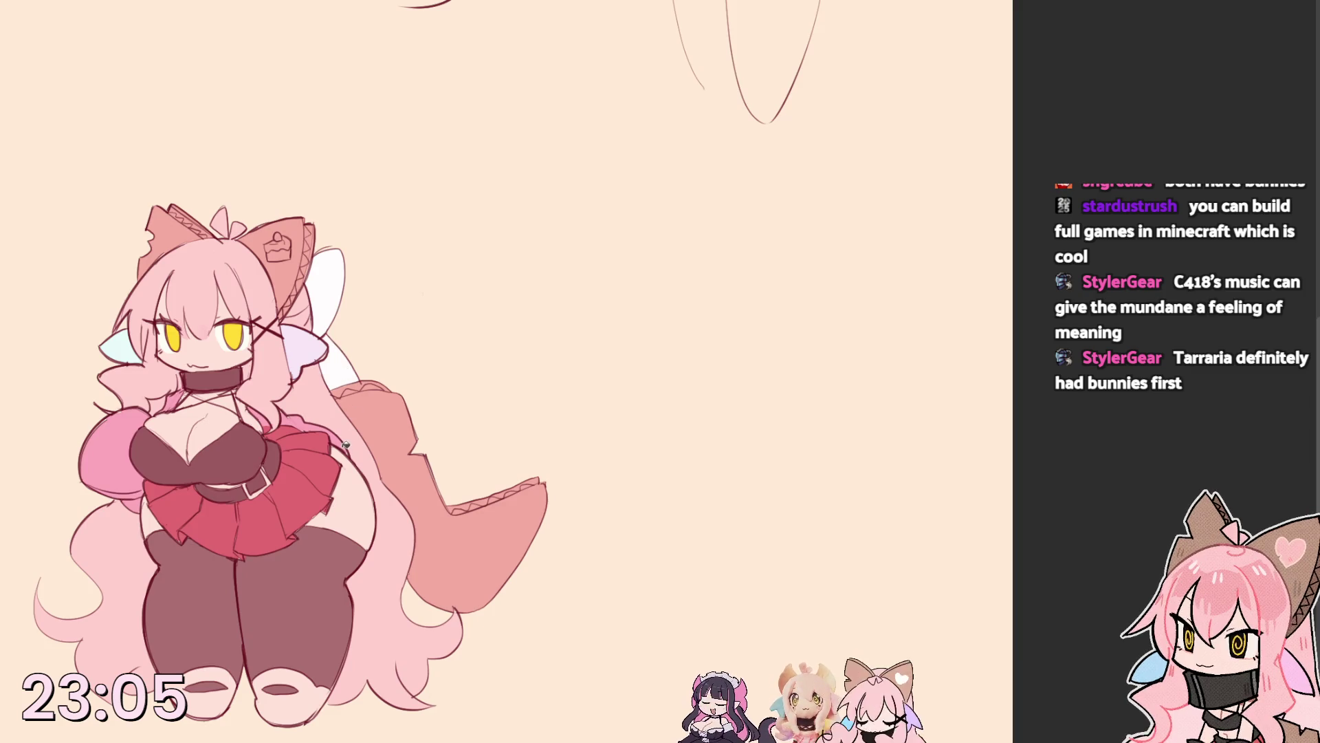
key(ctrl+z)
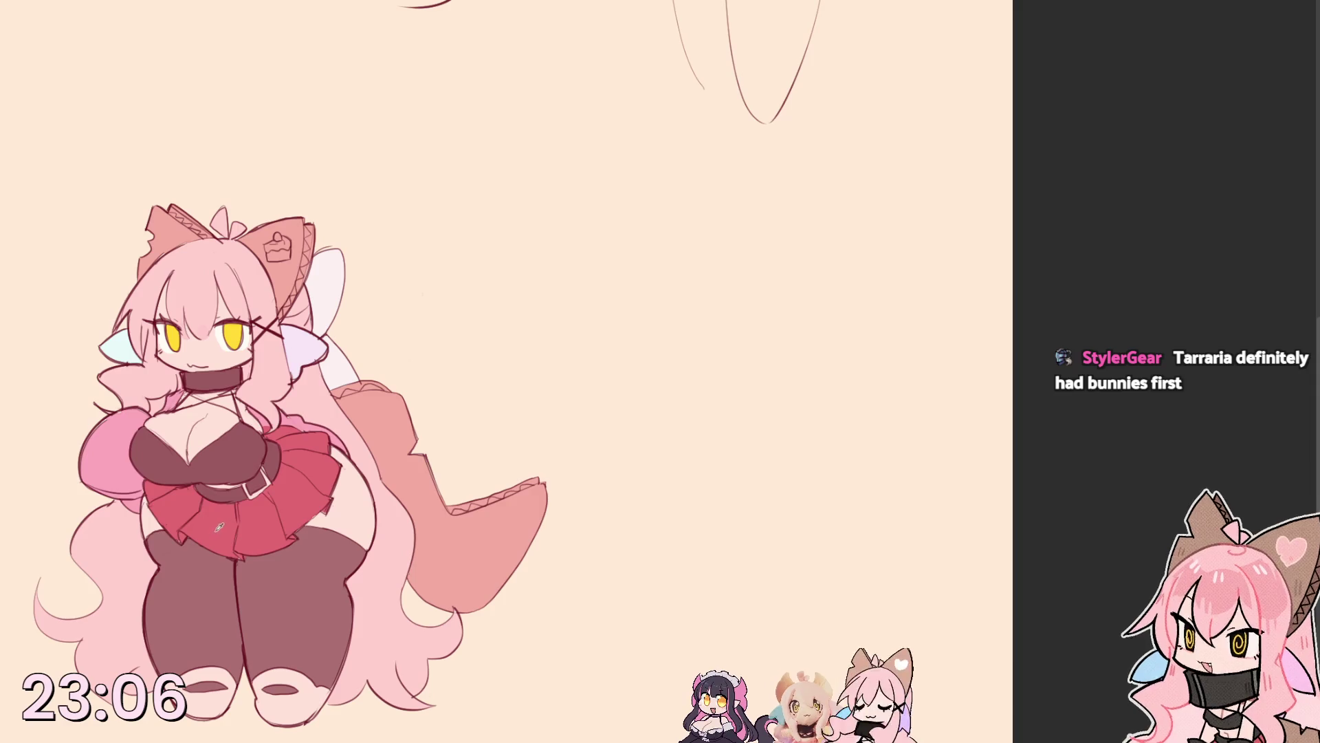
Fill the left and right shoes a darker pink-red, then resize the brush.
click(196, 712)
click(308, 702)
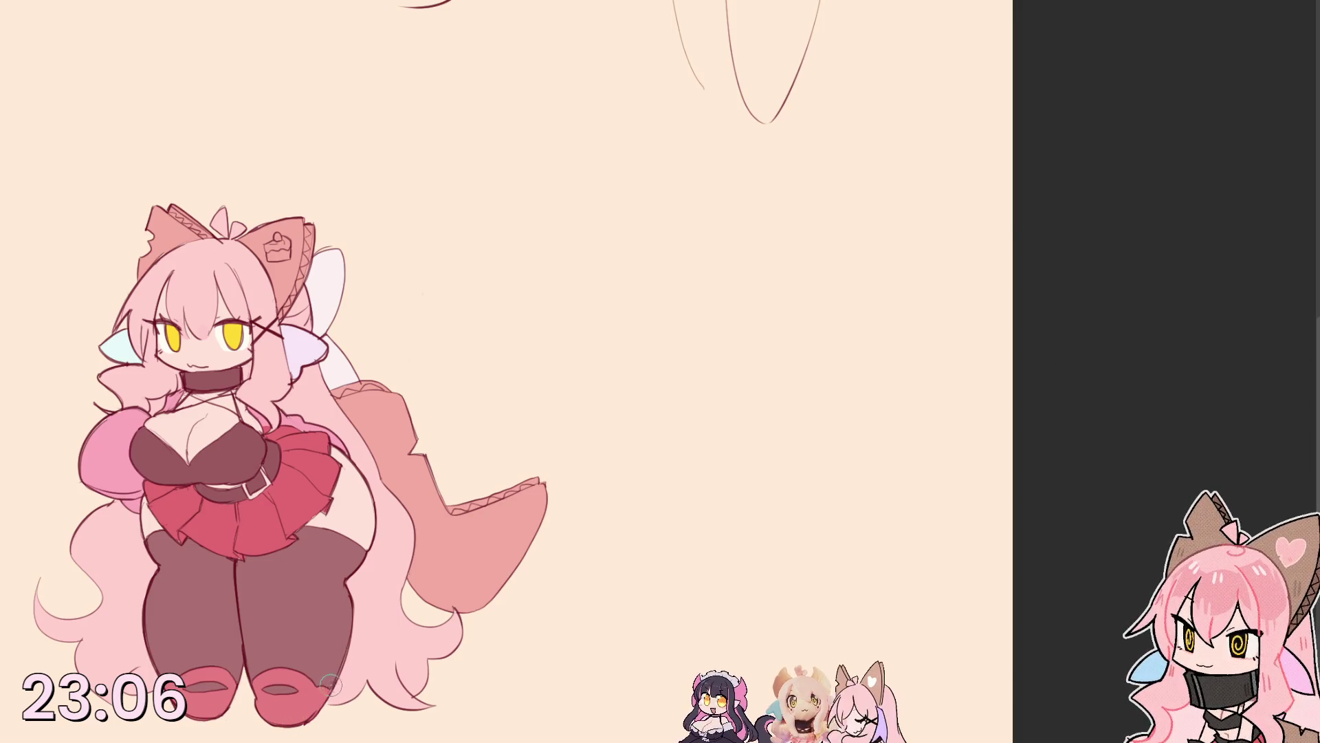
key(bracketright)
key(bracketright)
key(bracketright)
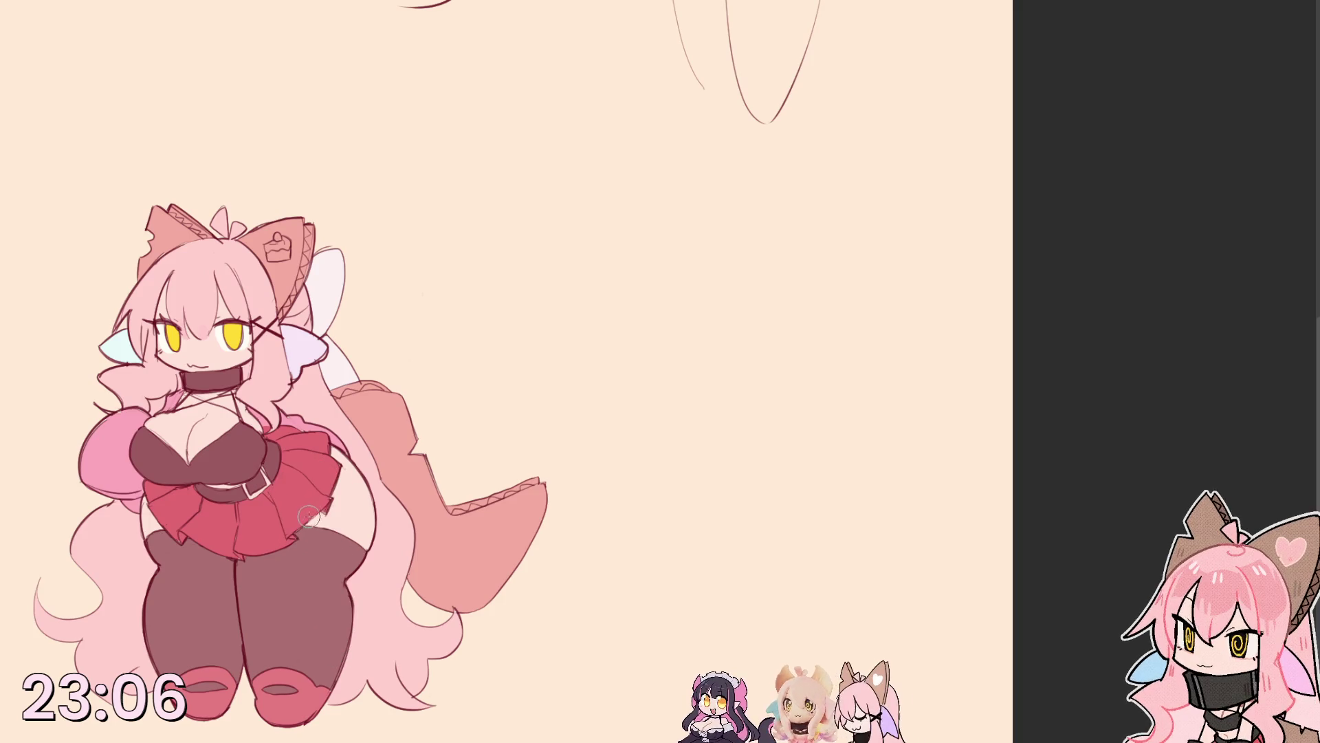
key(bracketleft)
key(bracketleft)
key(bracketleft)
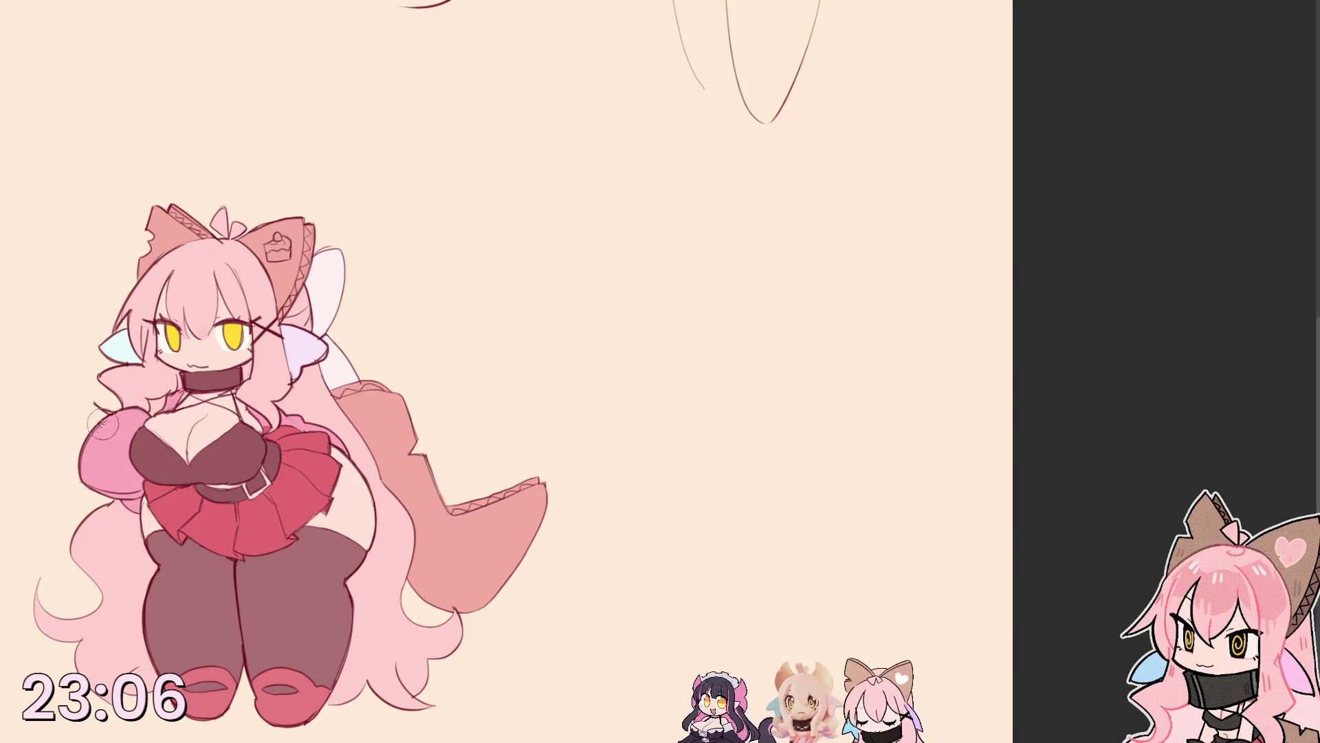
key(bracketright)
key(bracketright)
key(bracketright)
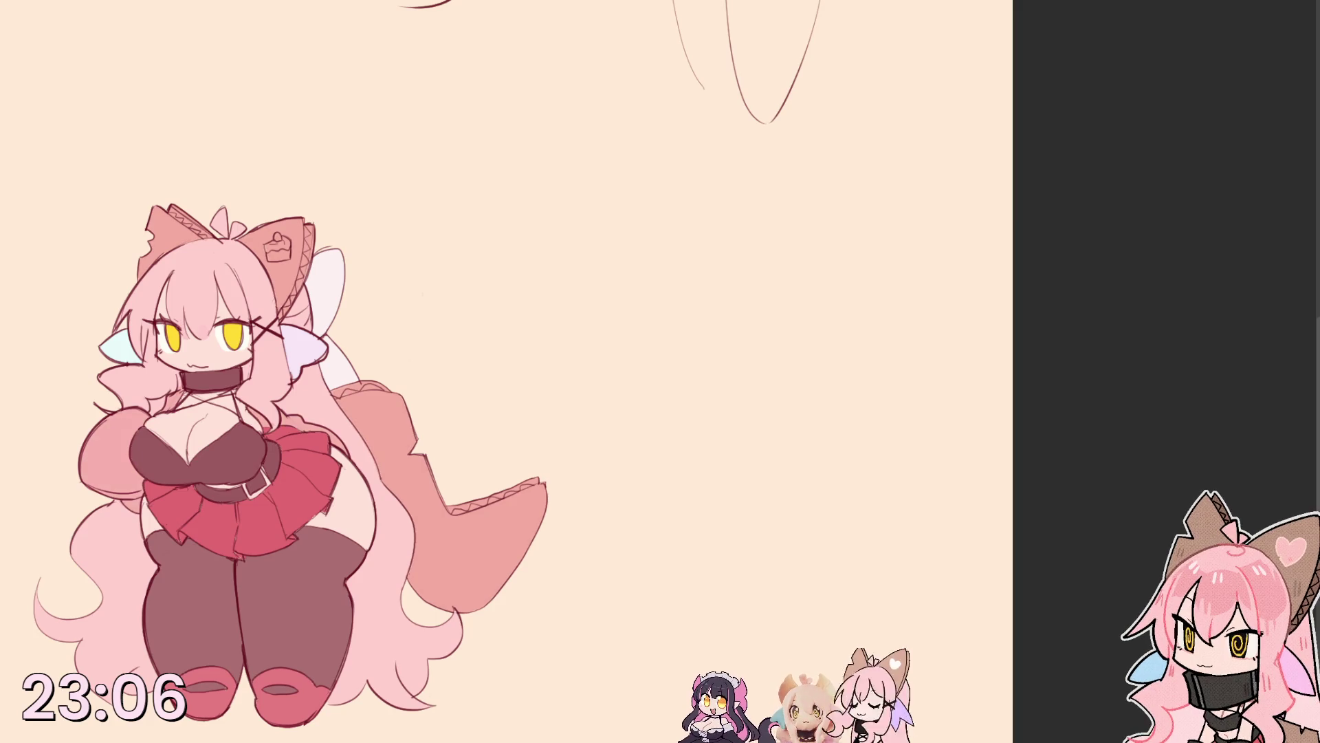
Step back and forth through undo history comparing sleeve, tail and hair fills, keeping the paler sleeve.
key(ctrl+z)
key(ctrl+y)
key(ctrl+z)
key(ctrl+y)
key(ctrl+z)
key(ctrl+y)
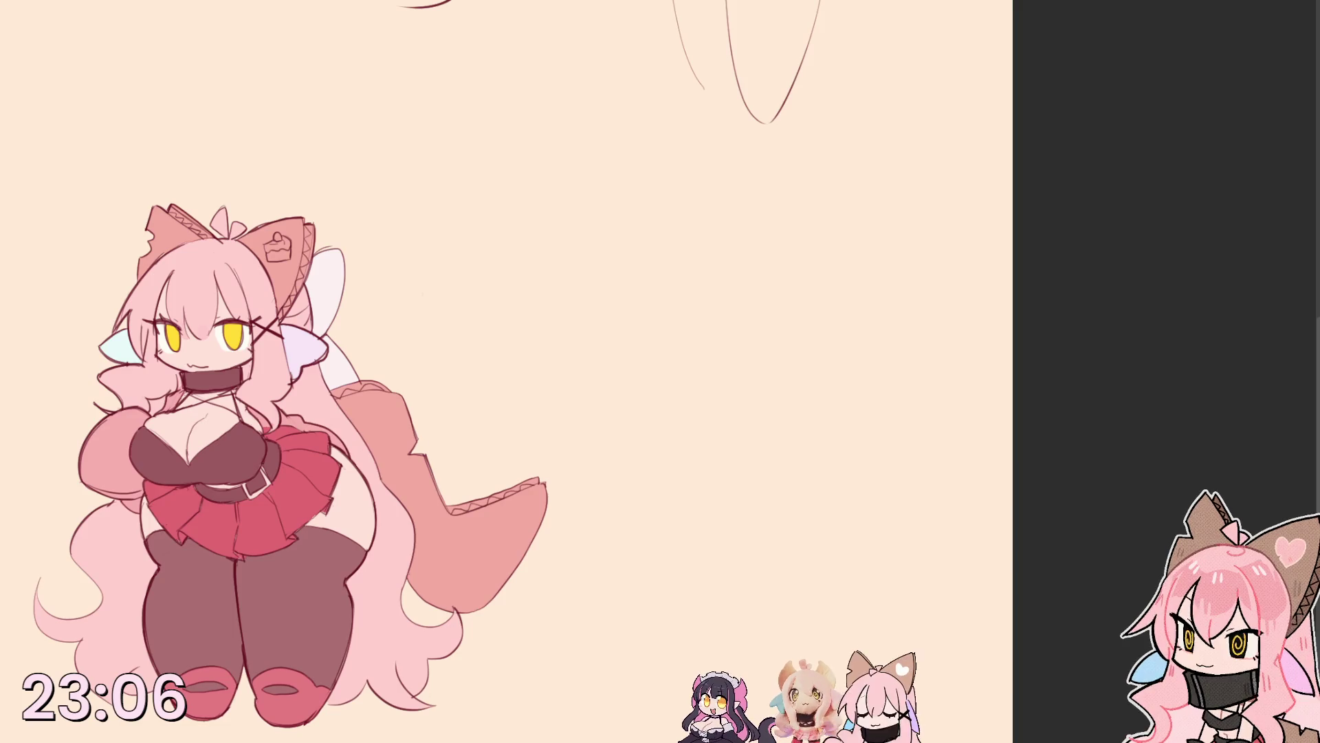
key(ctrl+z)
key(ctrl+y)
key(ctrl+z)
key(ctrl+y)
key(ctrl+z)
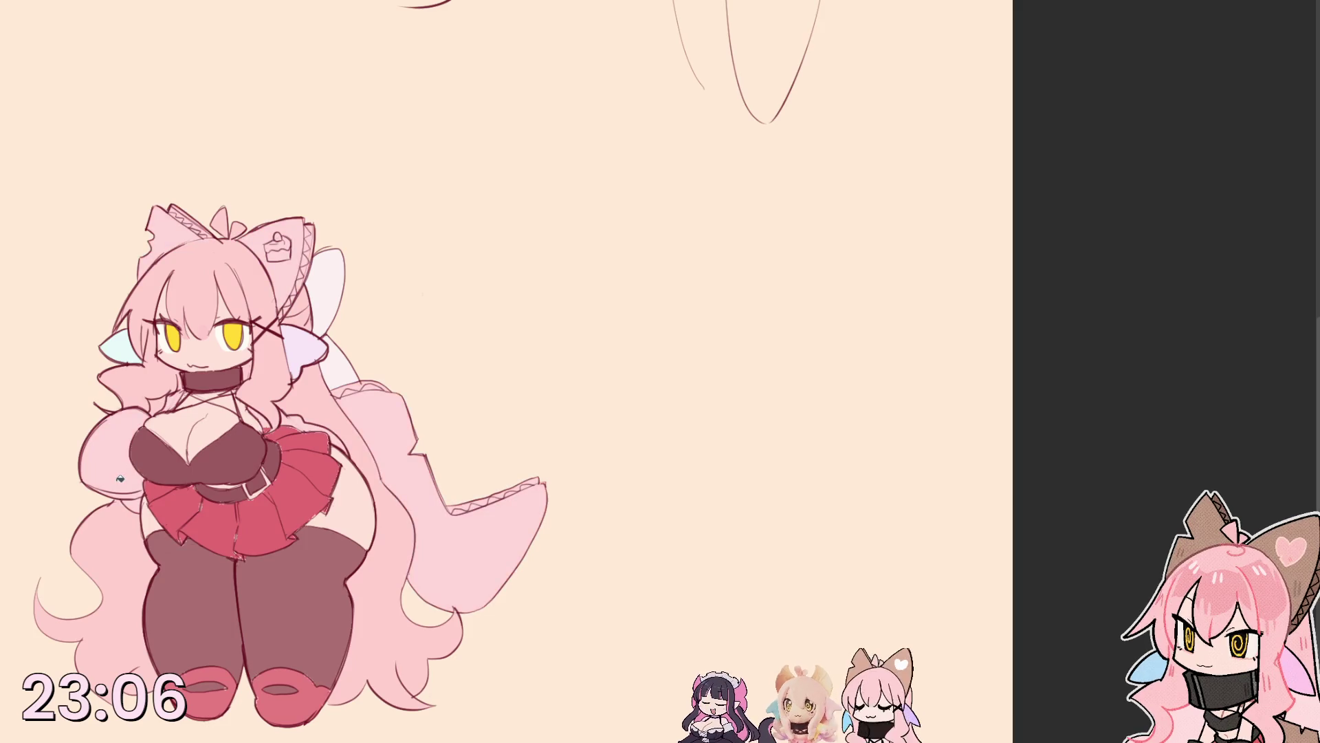
key(ctrl+y)
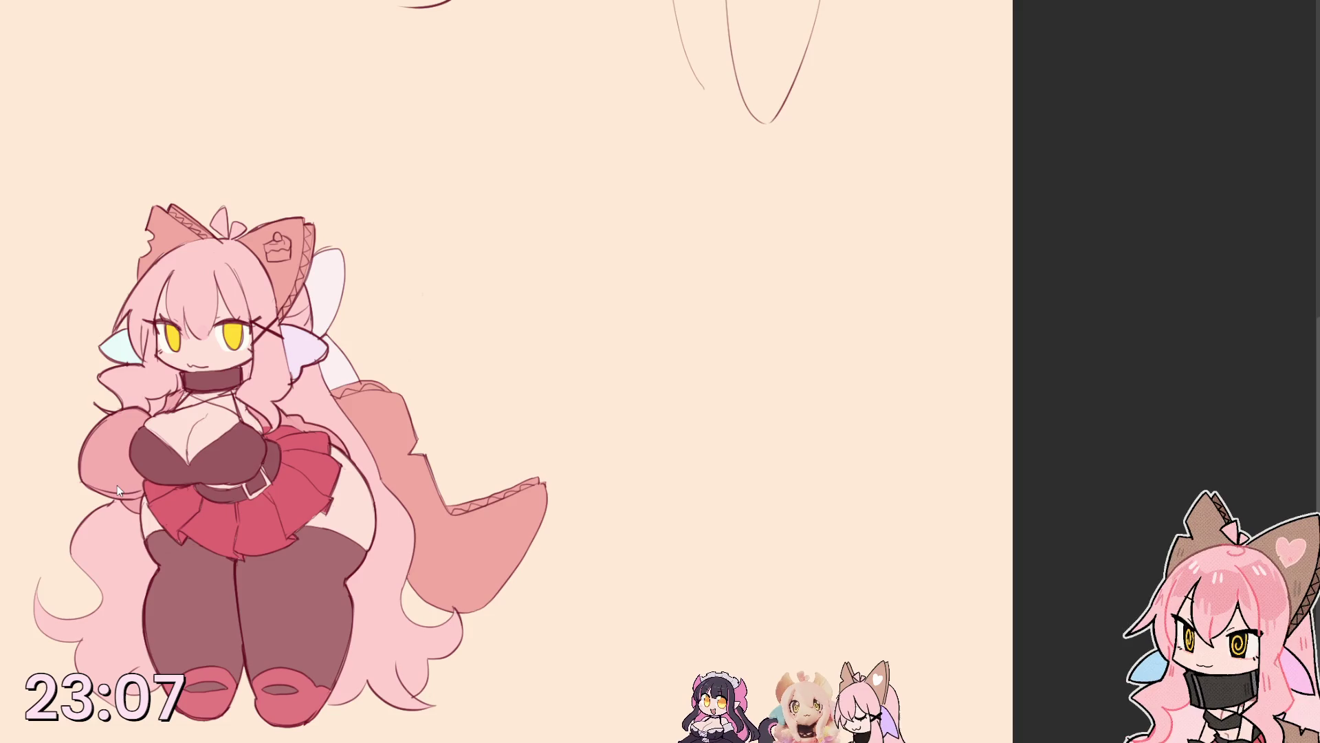
key(ctrl+z)
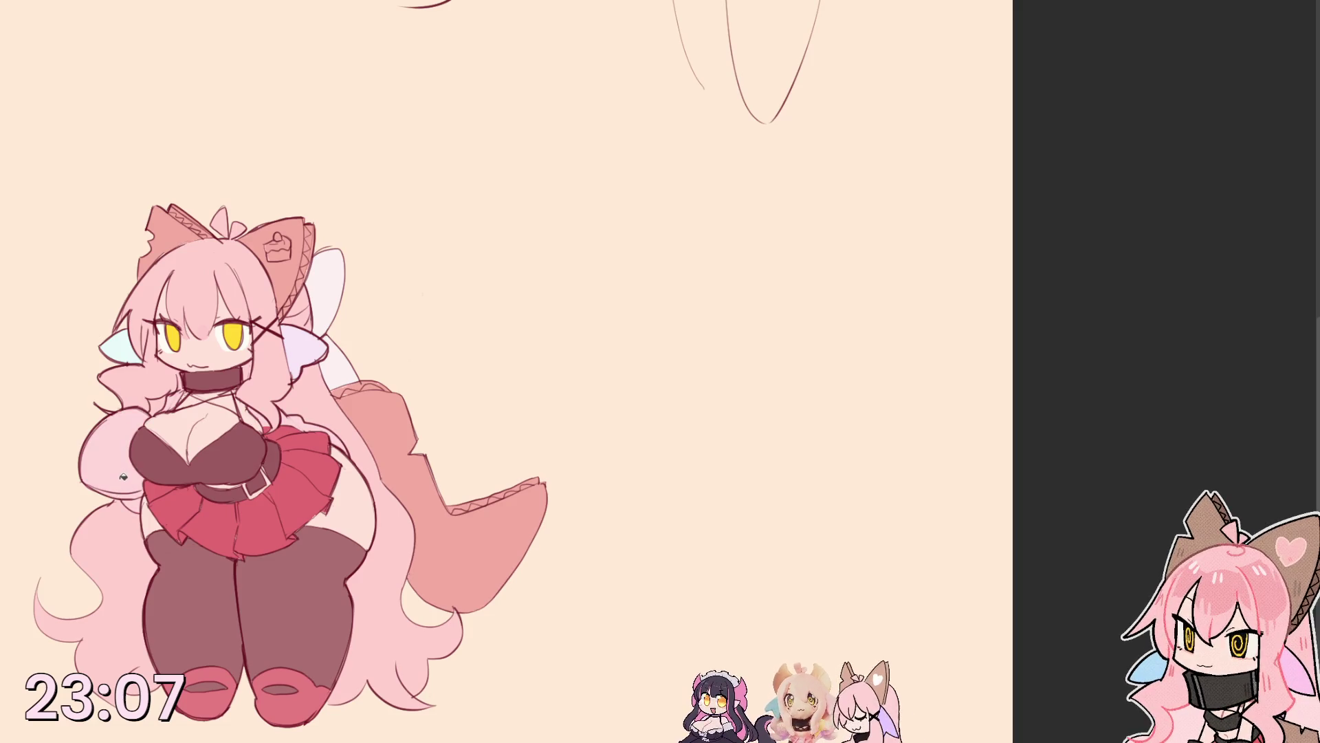
key(ctrl+y)
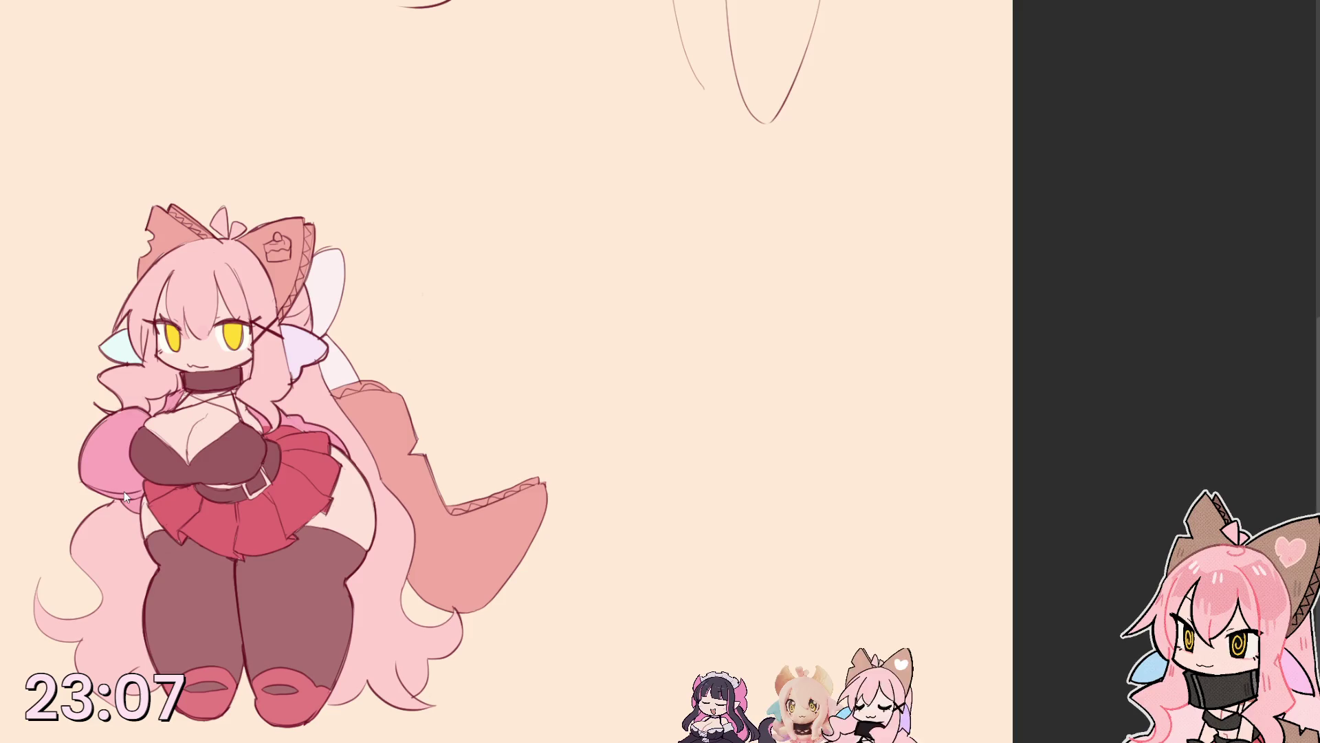
key(ctrl+z)
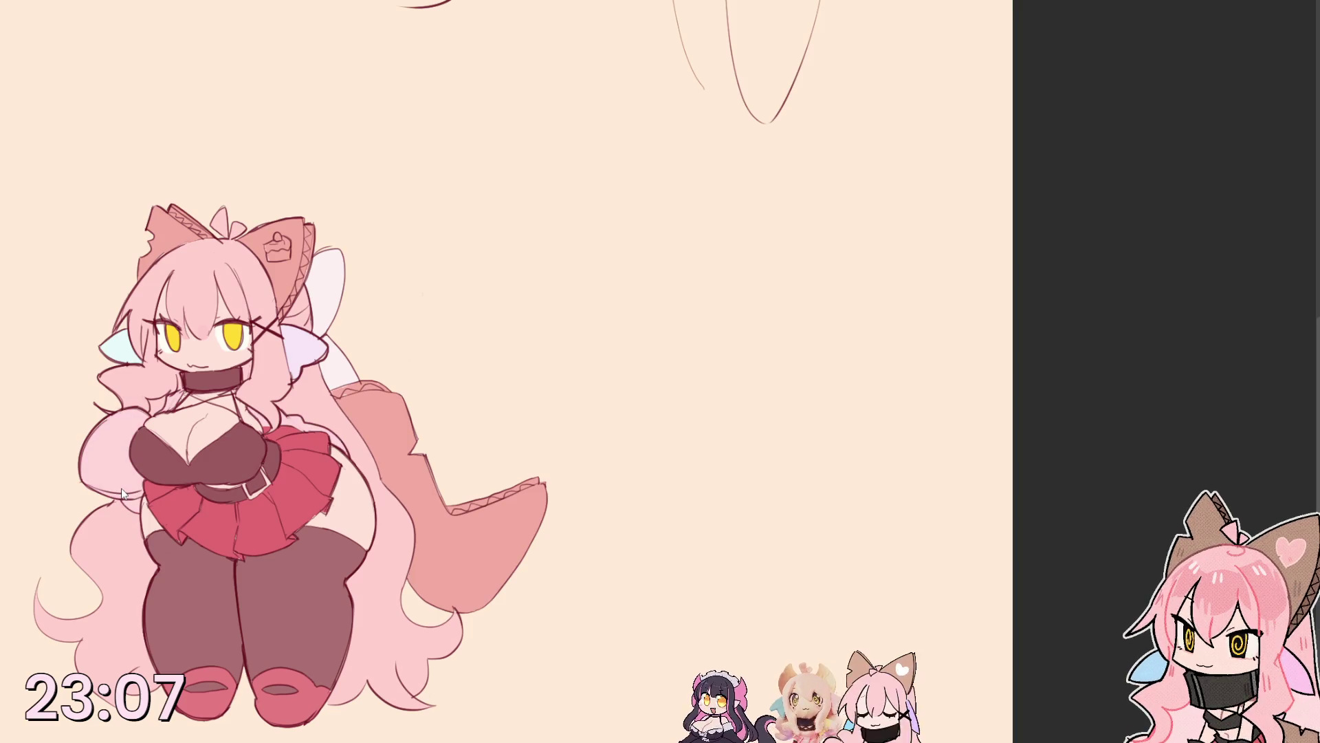
key(ctrl+y)
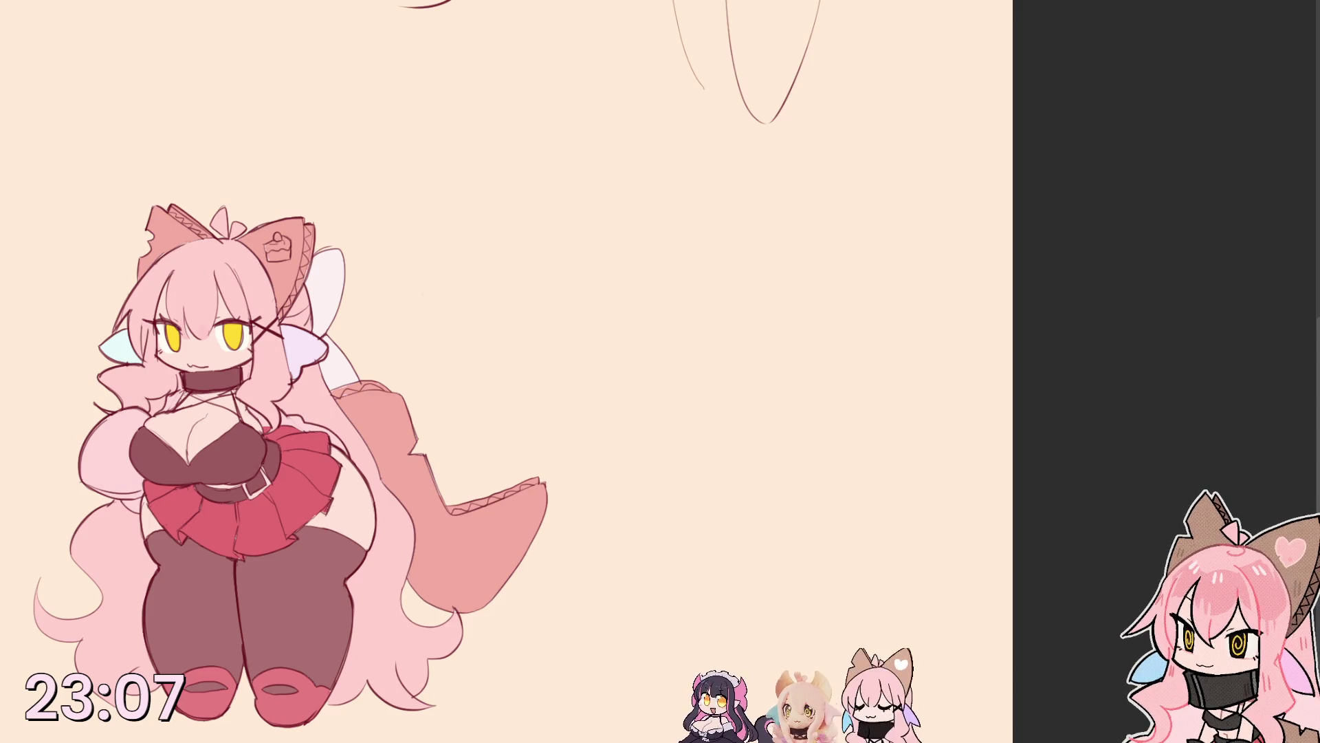
key(ctrl+z)
key(ctrl+y)
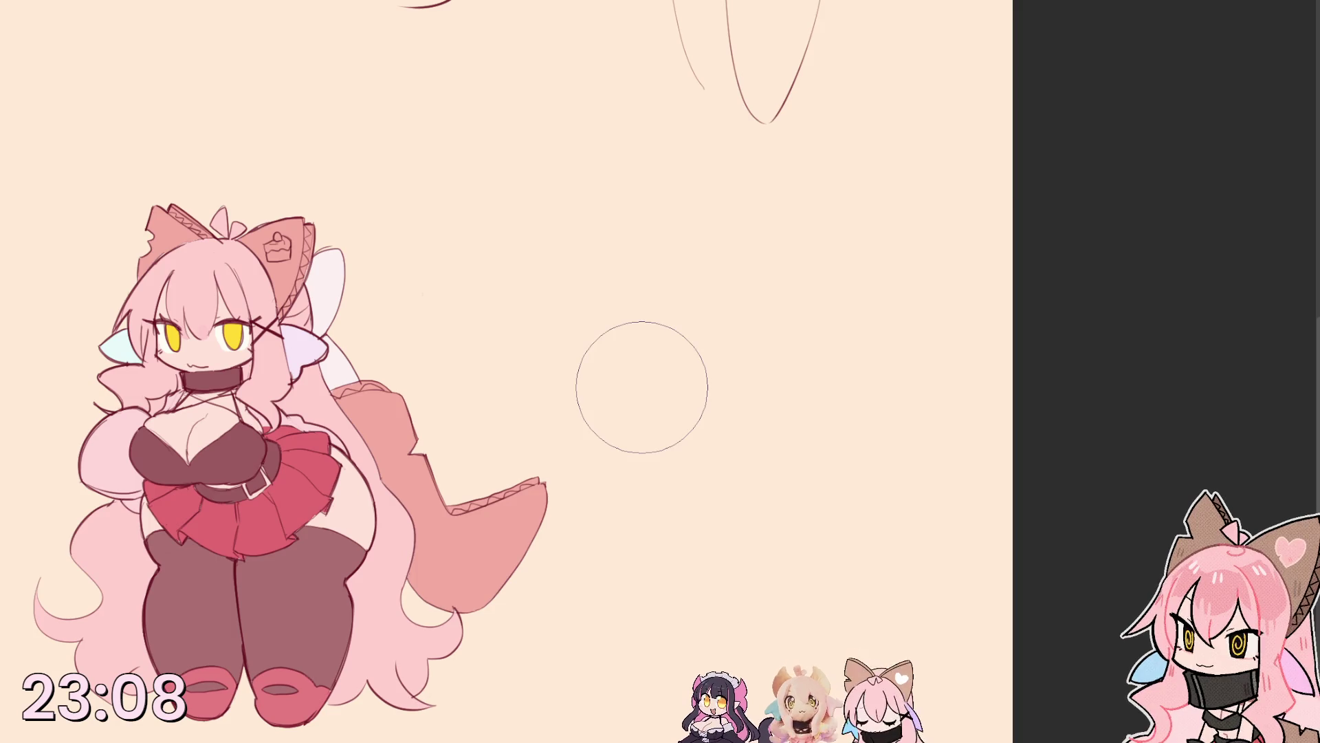
Resize the brush and delete stray strokes from a small selected chest patch.
key(bracketright)
key(bracketright)
key(bracketright)
key(bracketright)
key(bracketright)
key(bracketright)
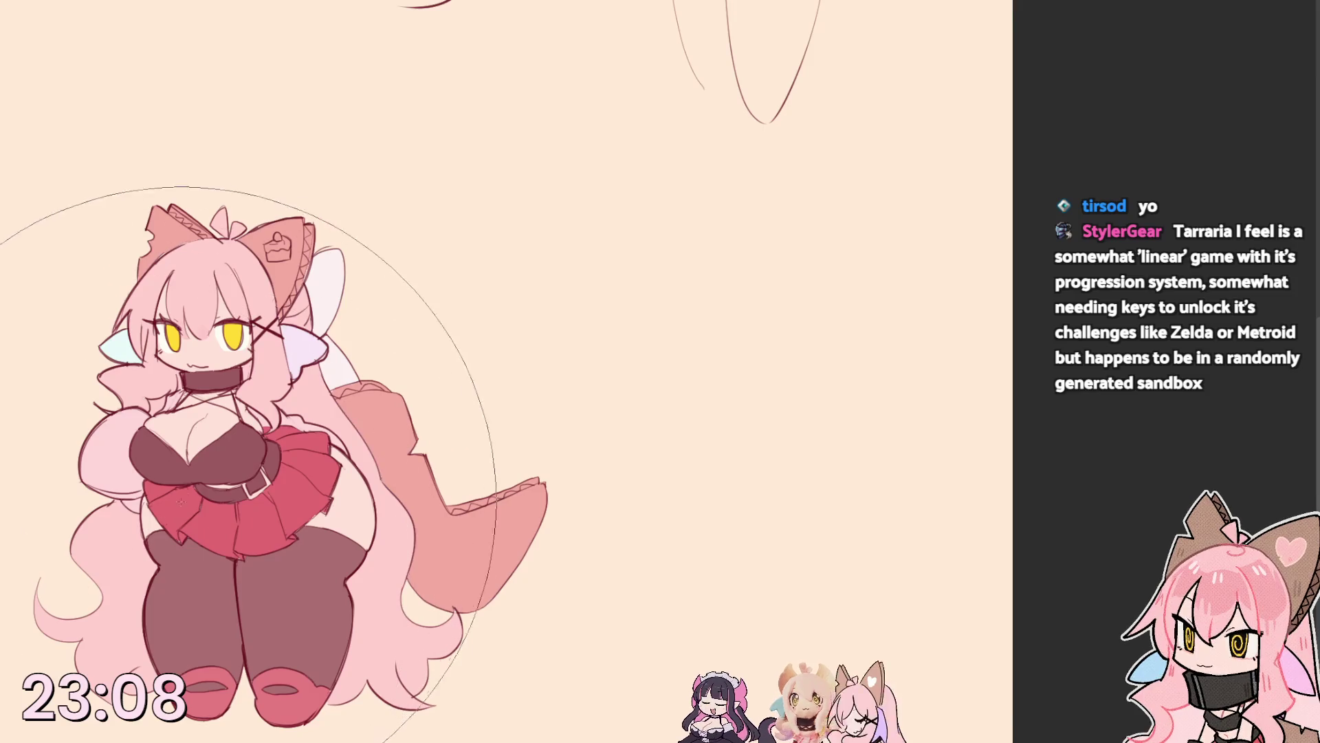
key(bracketleft)
key(bracketleft)
key(bracketleft)
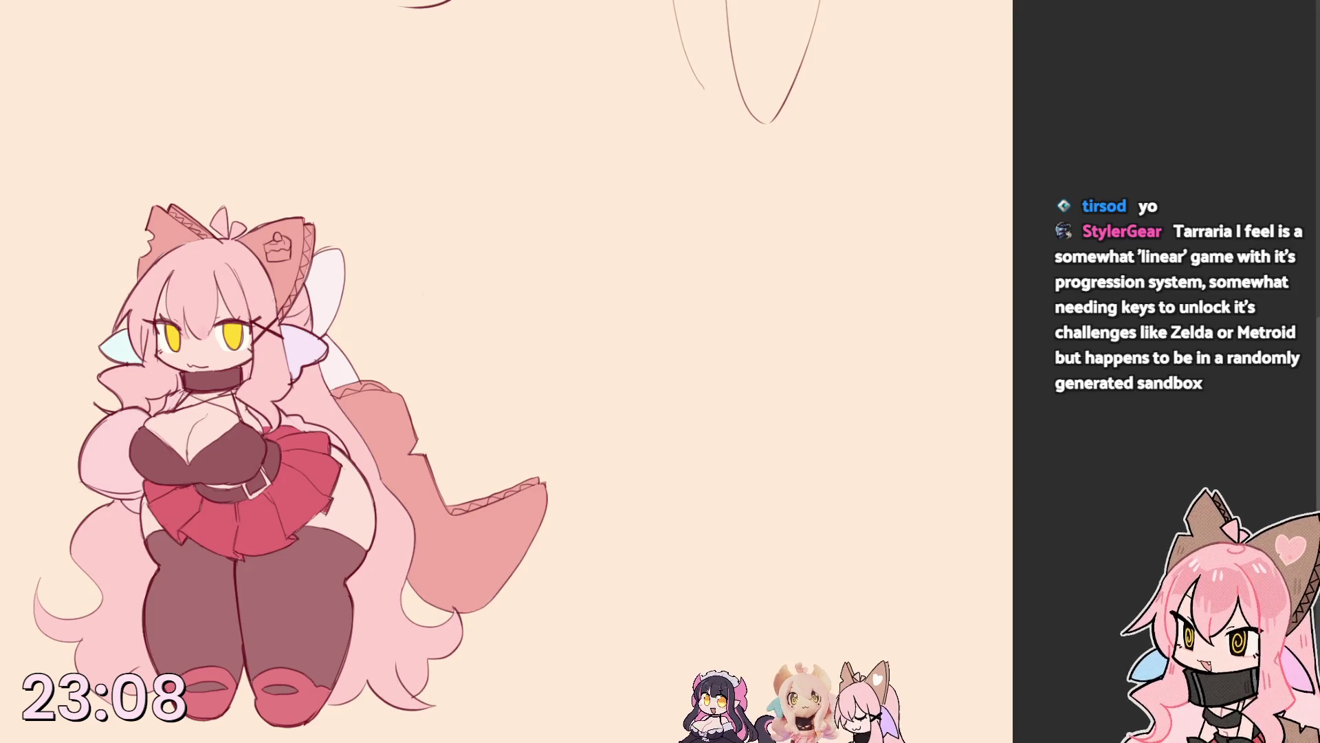
key(bracketright)
key(bracketright)
key(bracketright)
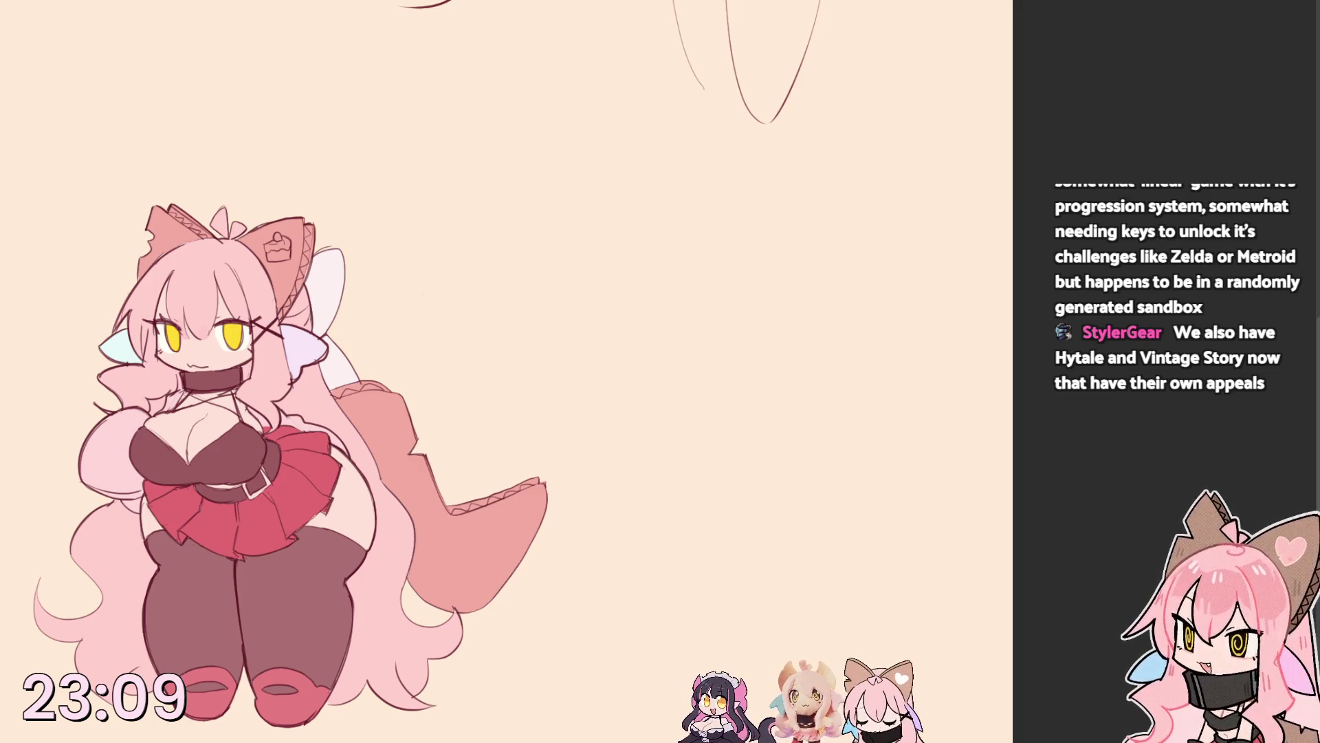
drag(306, 440, 612, 440)
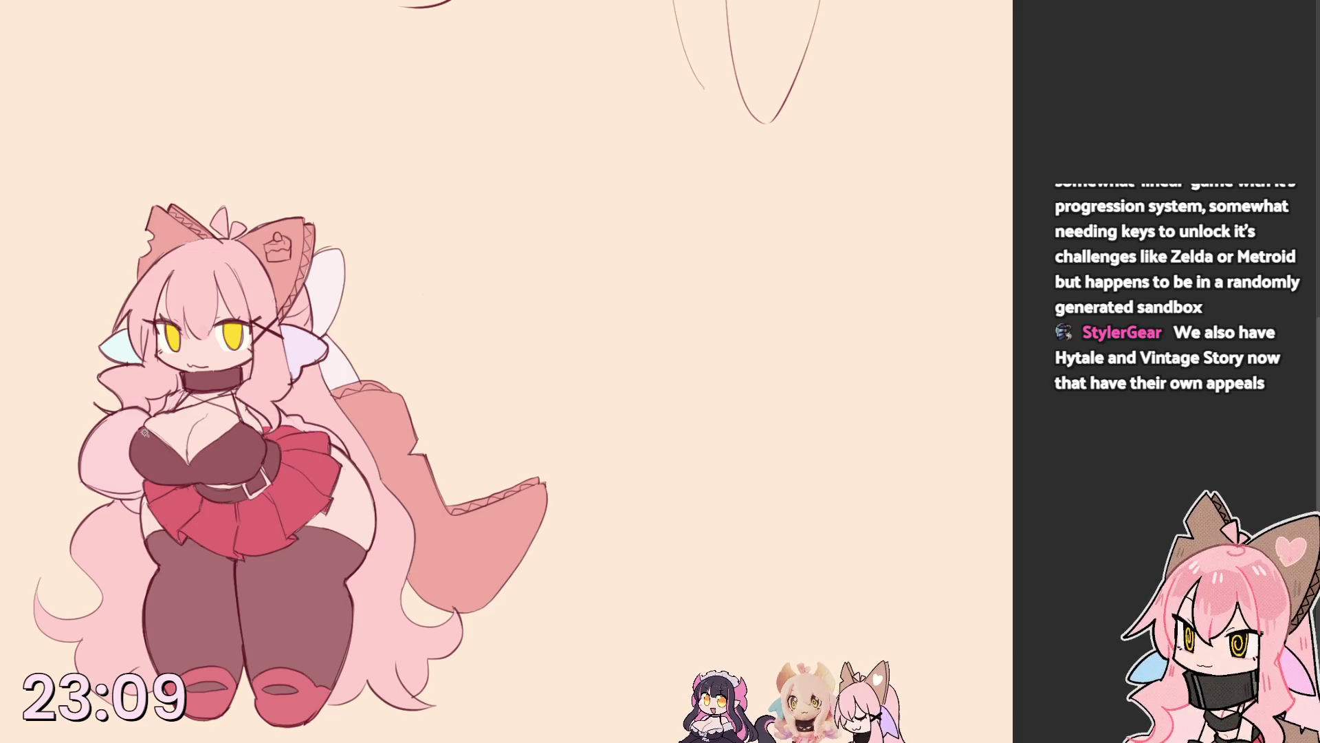
drag(163, 403, 155, 415)
key(Delete)
key(ctrl+d)
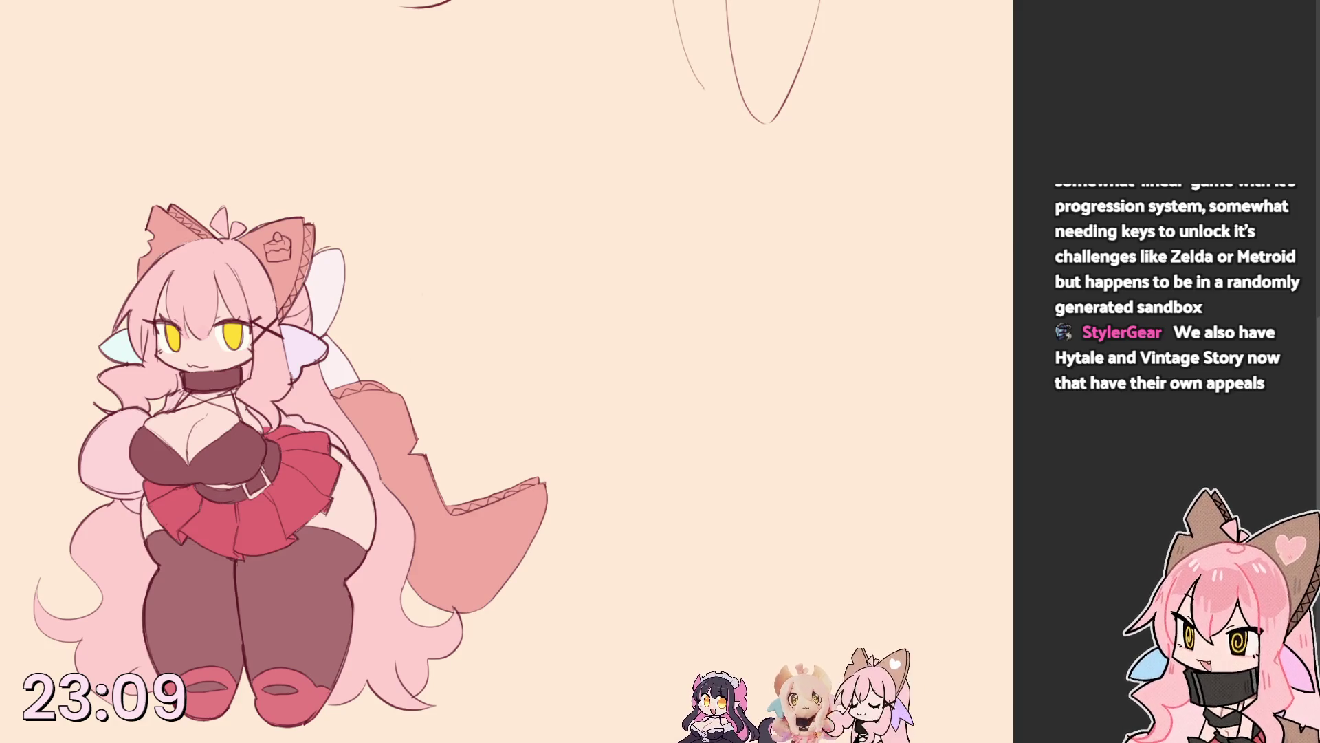
Fill the left sleeve near-white, then pale yellow, and the hair a lighter pink.
click(118, 436)
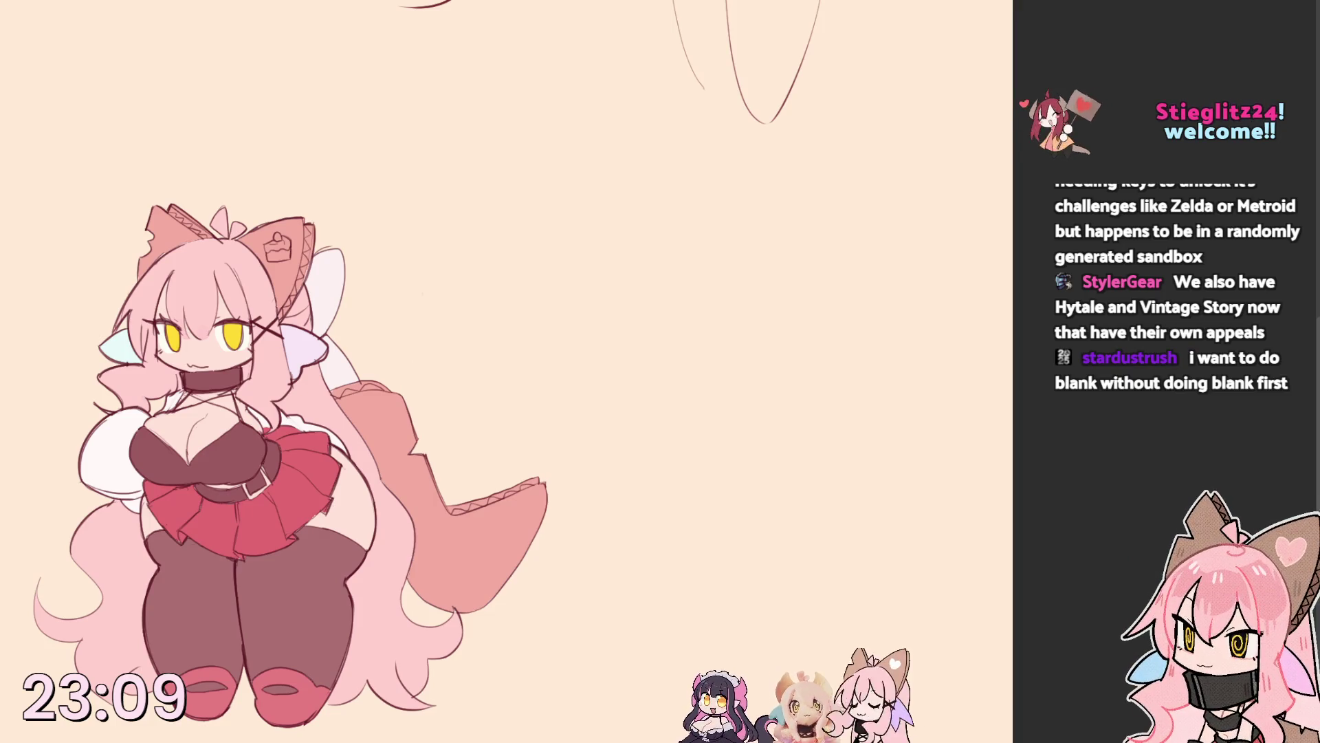
click(140, 434)
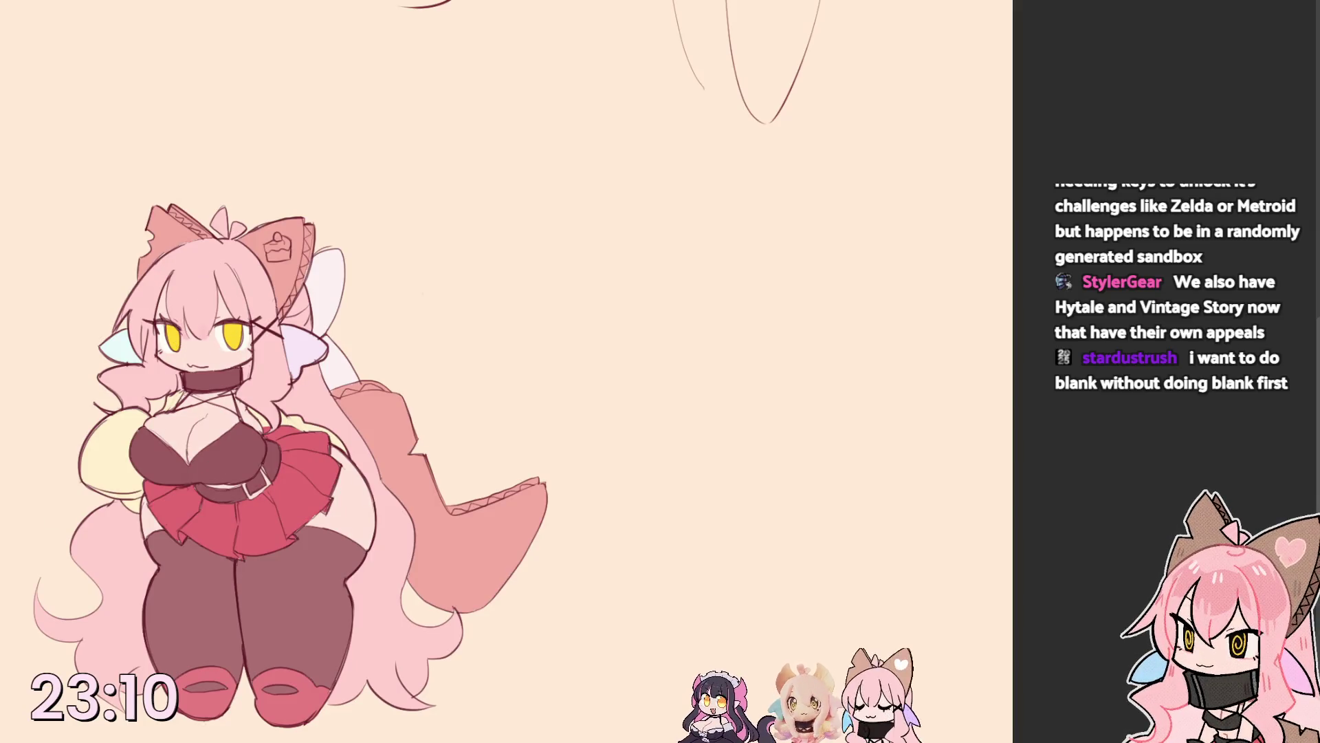
click(216, 316)
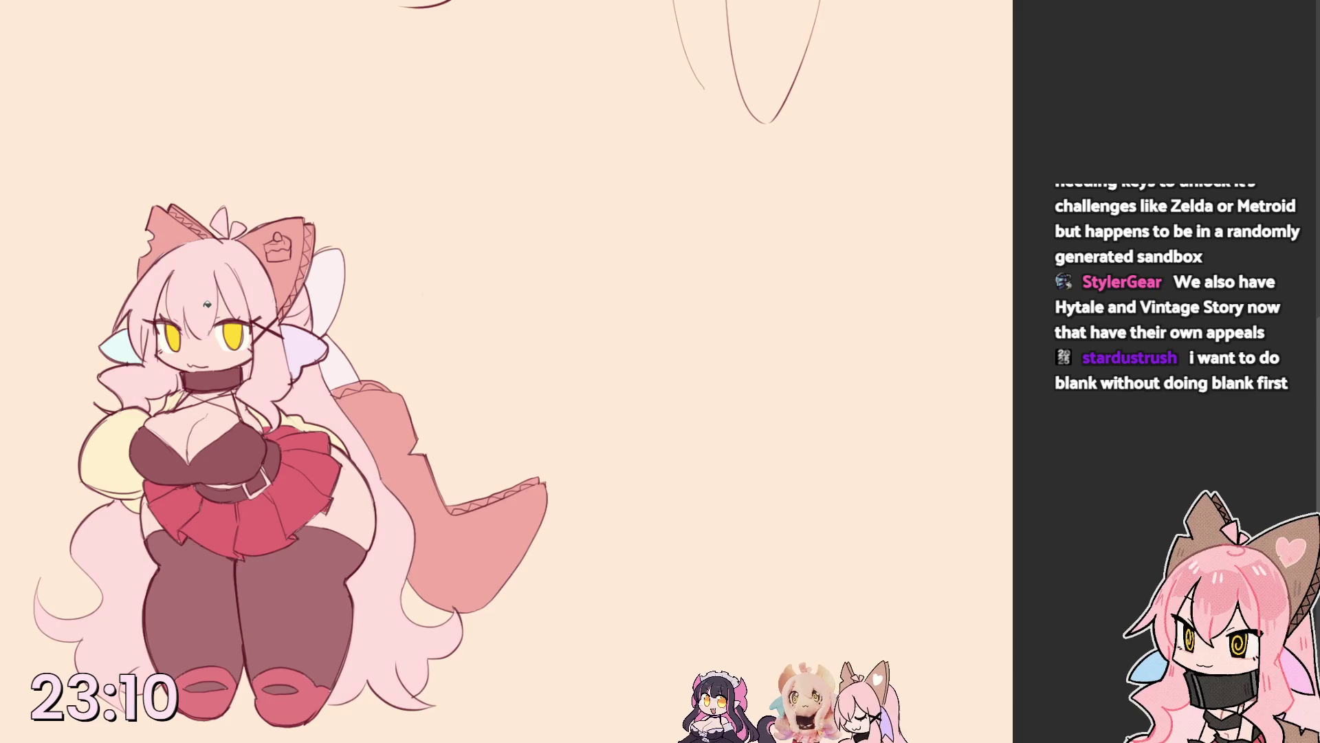
Deepen the long hair's pink, sample face colours and repaint the small open mouth.
click(209, 307)
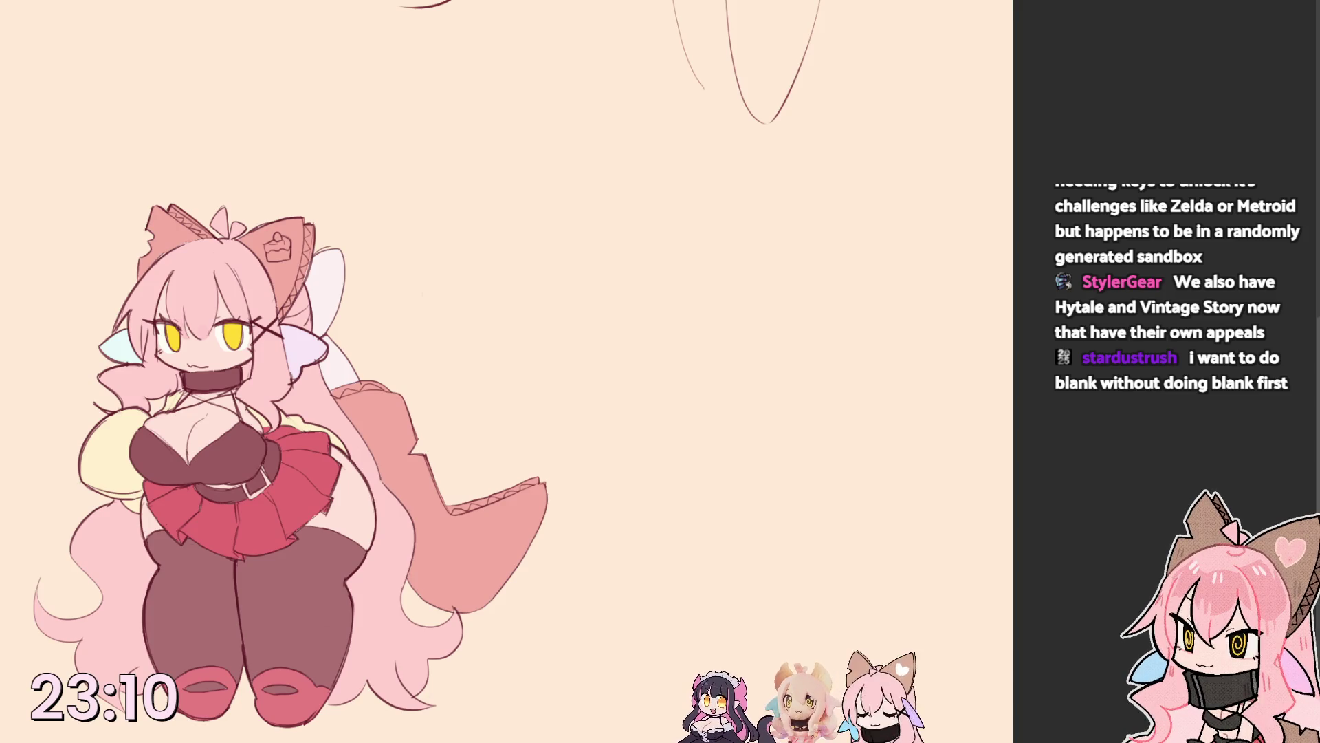
alt+click(224, 318)
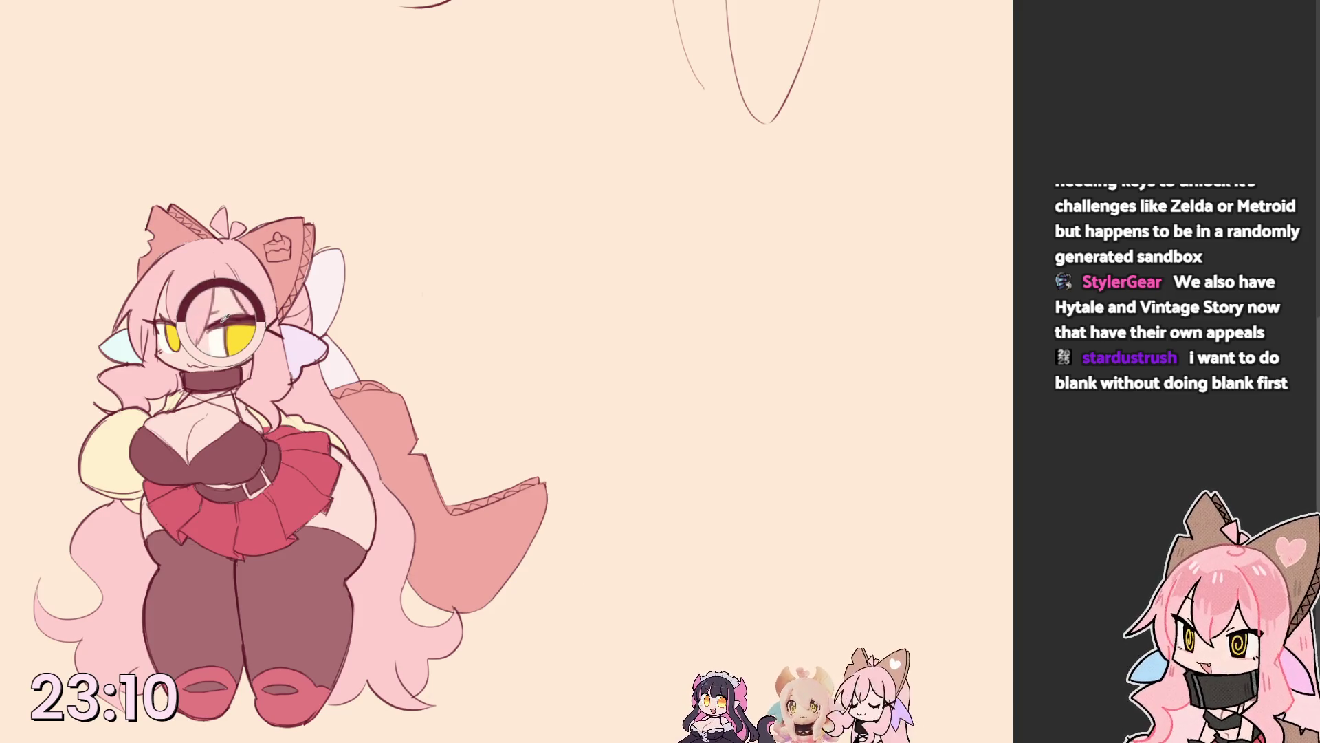
drag(180, 348, 196, 353)
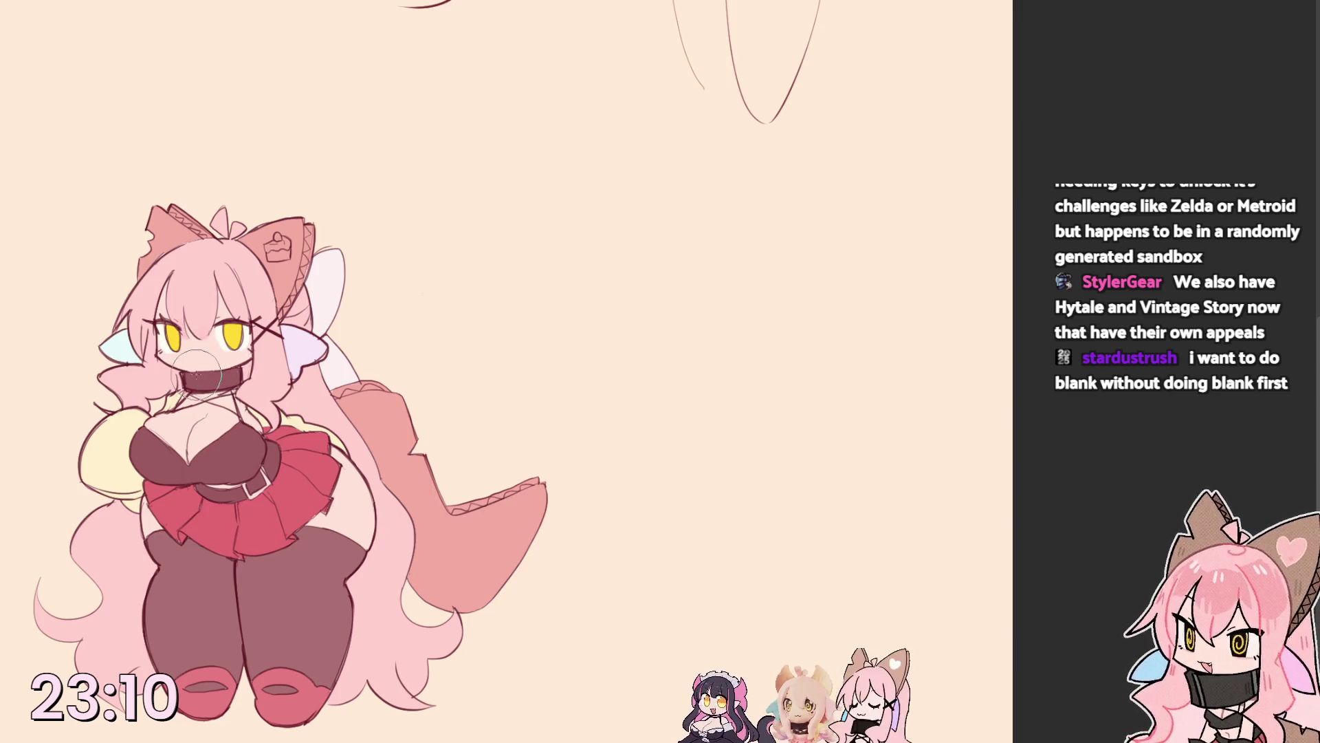
drag(229, 320, 190, 366)
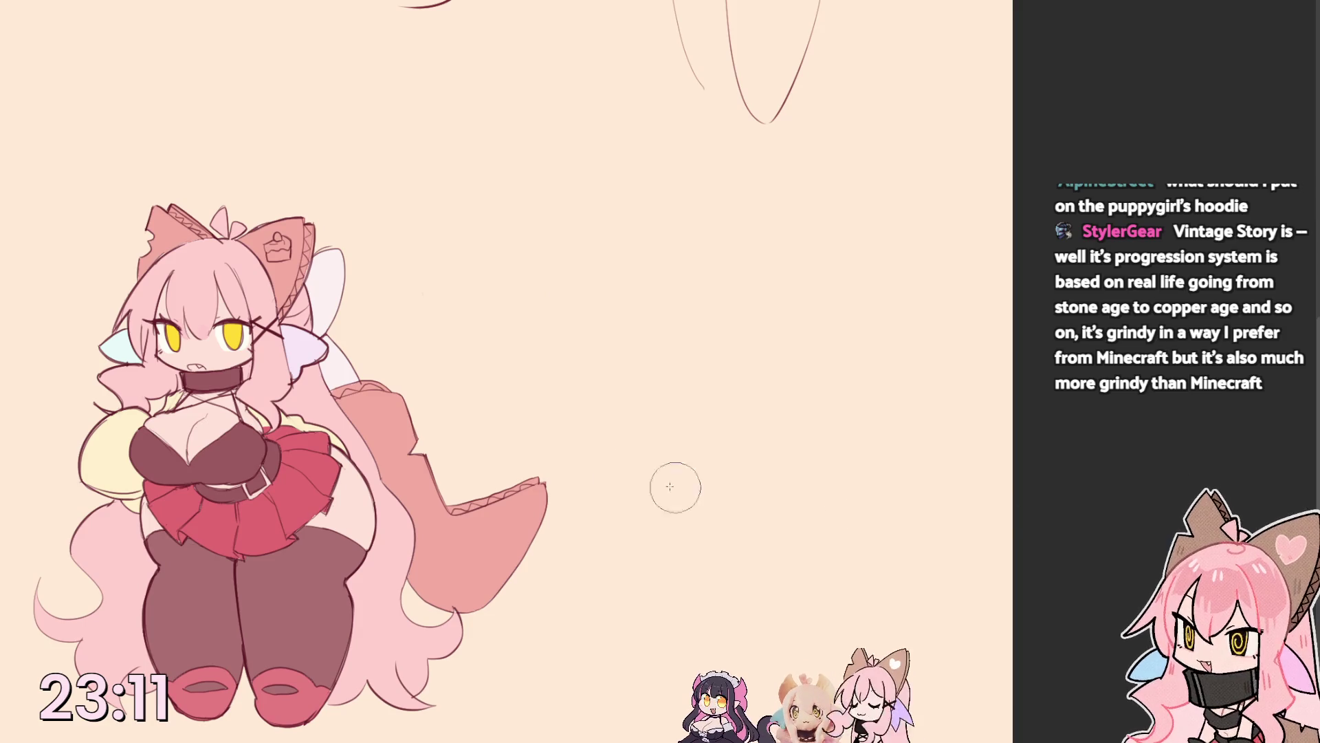
drag(376, 197, 270, 239)
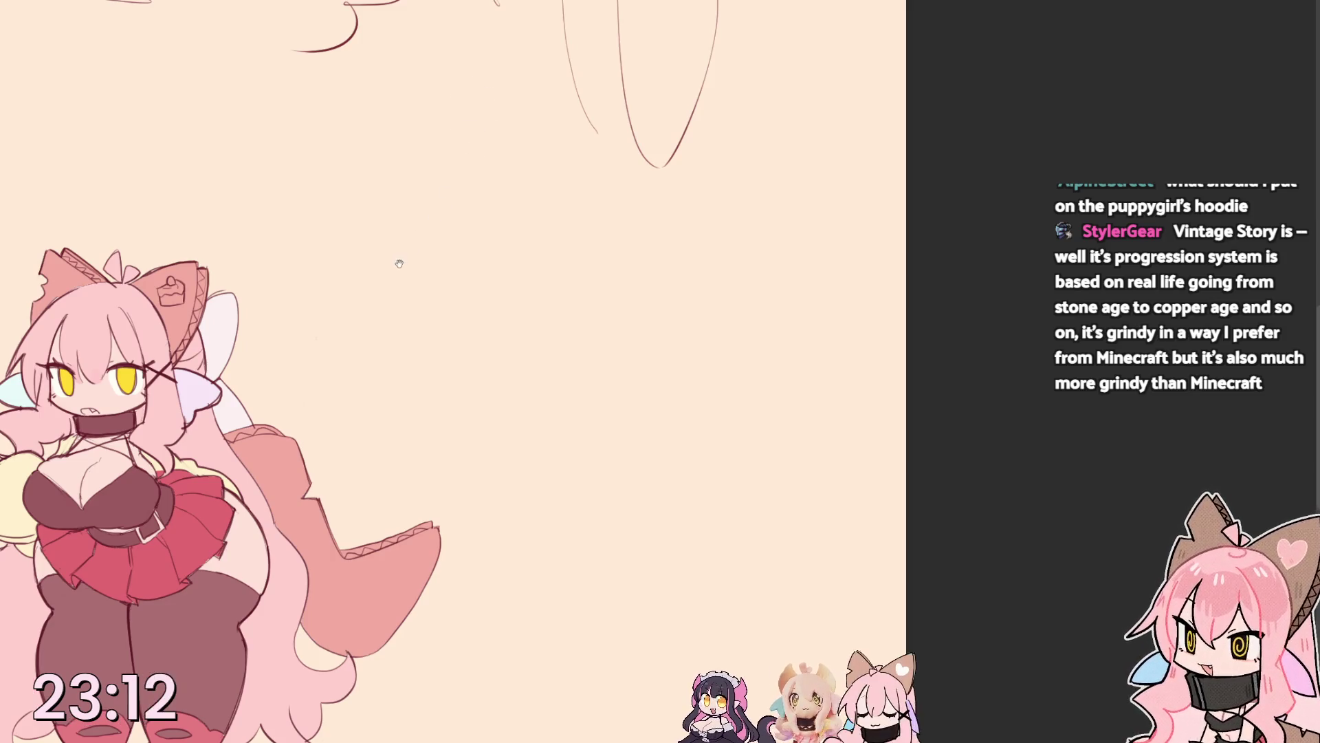
Pan further onto the empty paper and begin outlining the dog's head.
drag(354, 165, 285, 200)
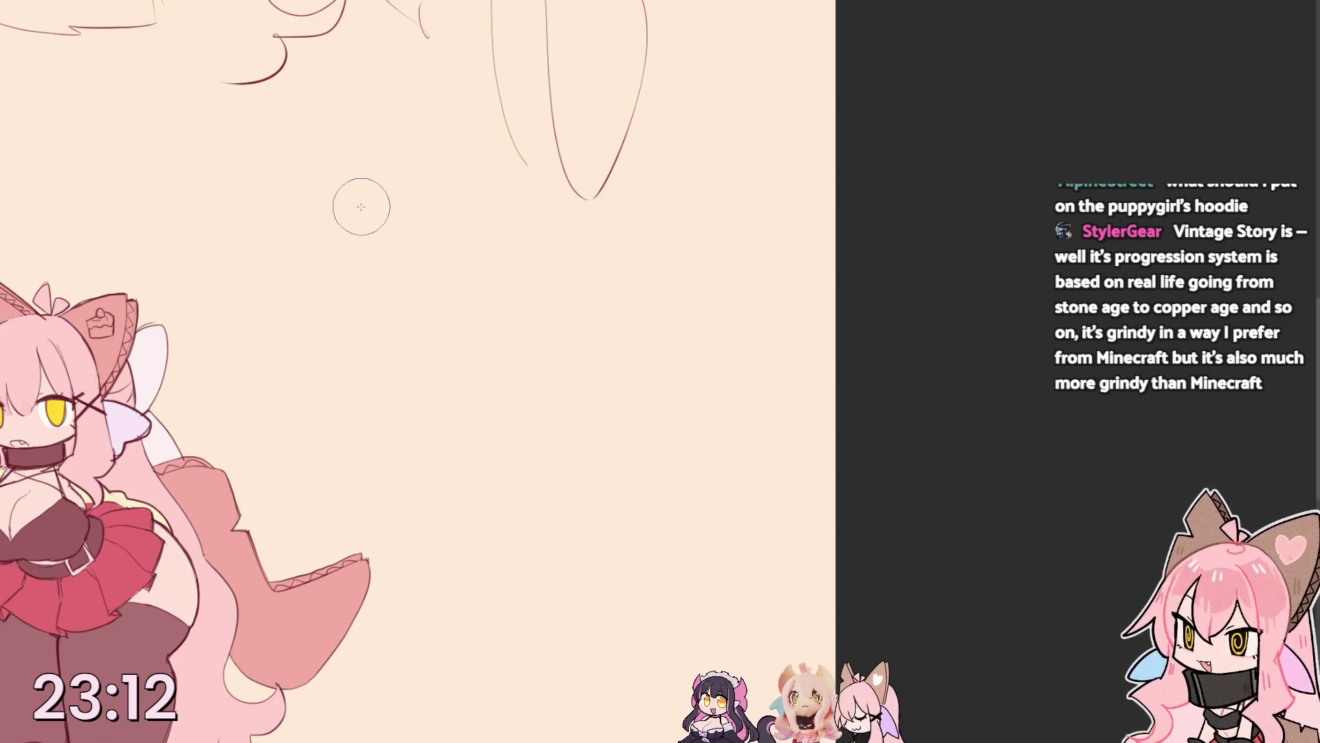
mouse_move(353, 231)
mouse_down()
mouse_move(275, 276)
mouse_move(366, 365)
mouse_move(457, 379)
mouse_move(559, 309)
mouse_up()
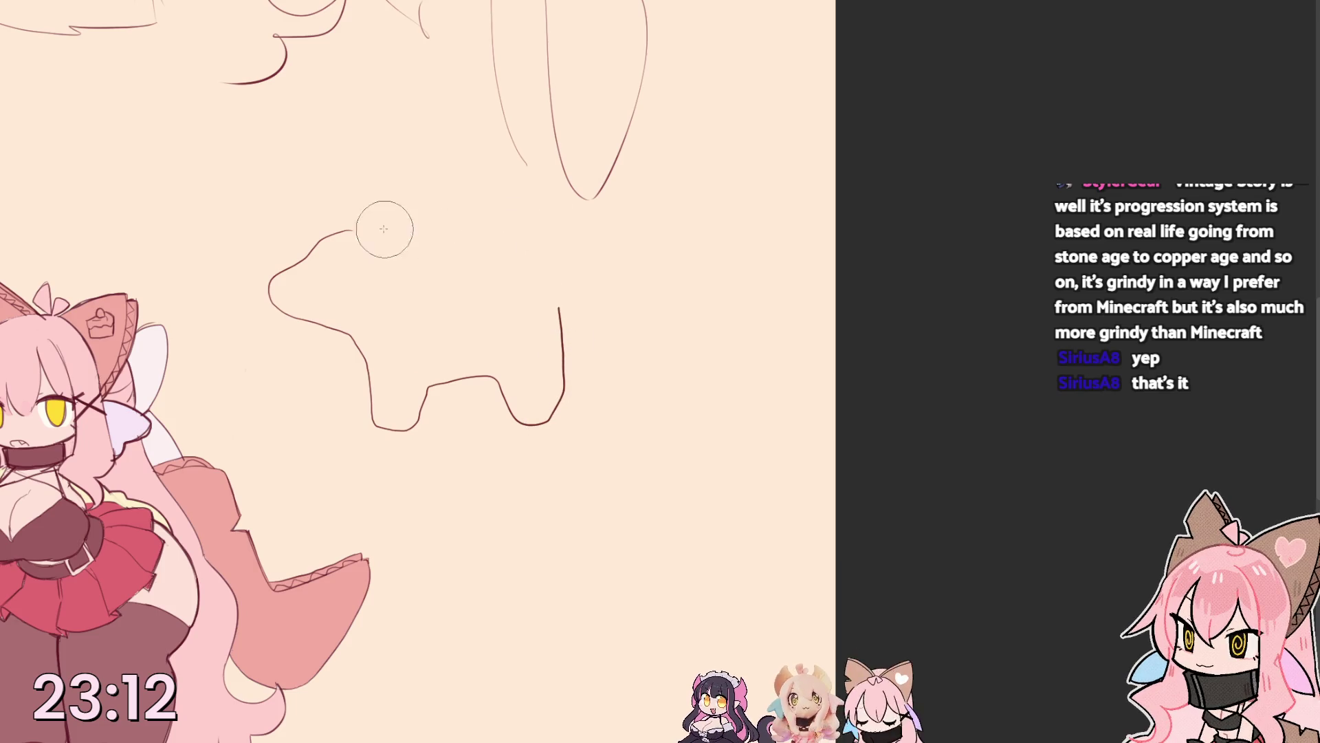
Sketch the dog's floppy ear, long back and a shorter belly-and-front-leg line, erasing extras.
drag(340, 247, 388, 266)
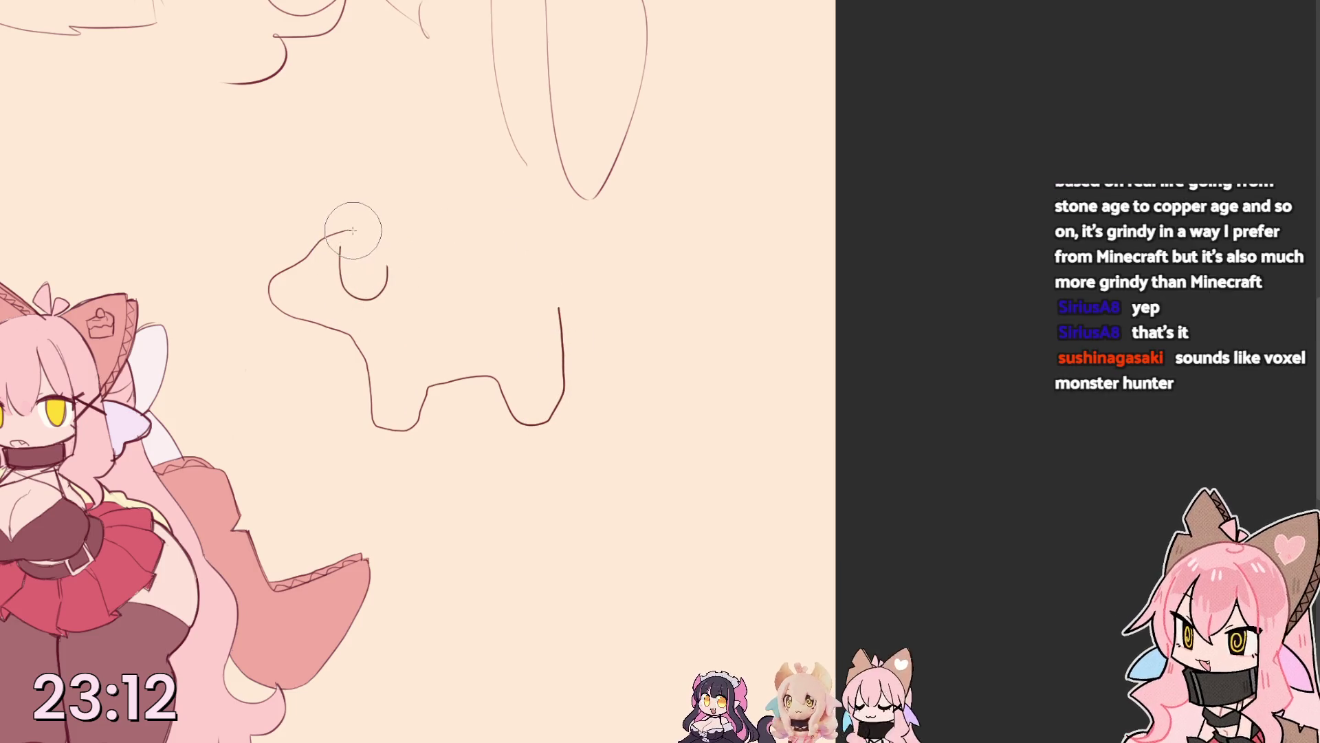
mouse_move(337, 234)
mouse_down()
mouse_move(583, 258)
mouse_move(626, 337)
mouse_move(356, 355)
mouse_move(469, 333)
mouse_up()
key(e)
key(p)
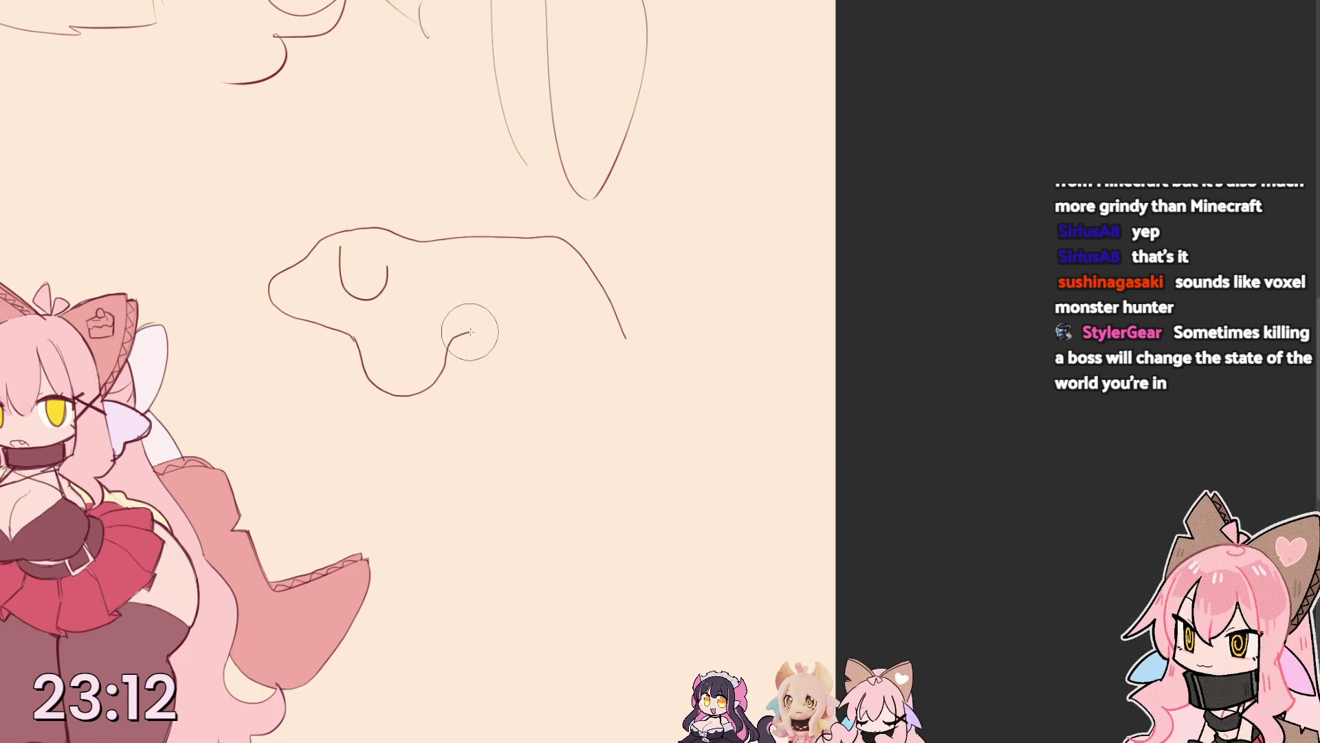
key(ctrl+z)
mouse_move(356, 339)
mouse_down()
mouse_move(423, 377)
mouse_move(542, 366)
mouse_move(585, 319)
mouse_move(571, 240)
mouse_move(584, 320)
mouse_up()
key(e)
key(e)
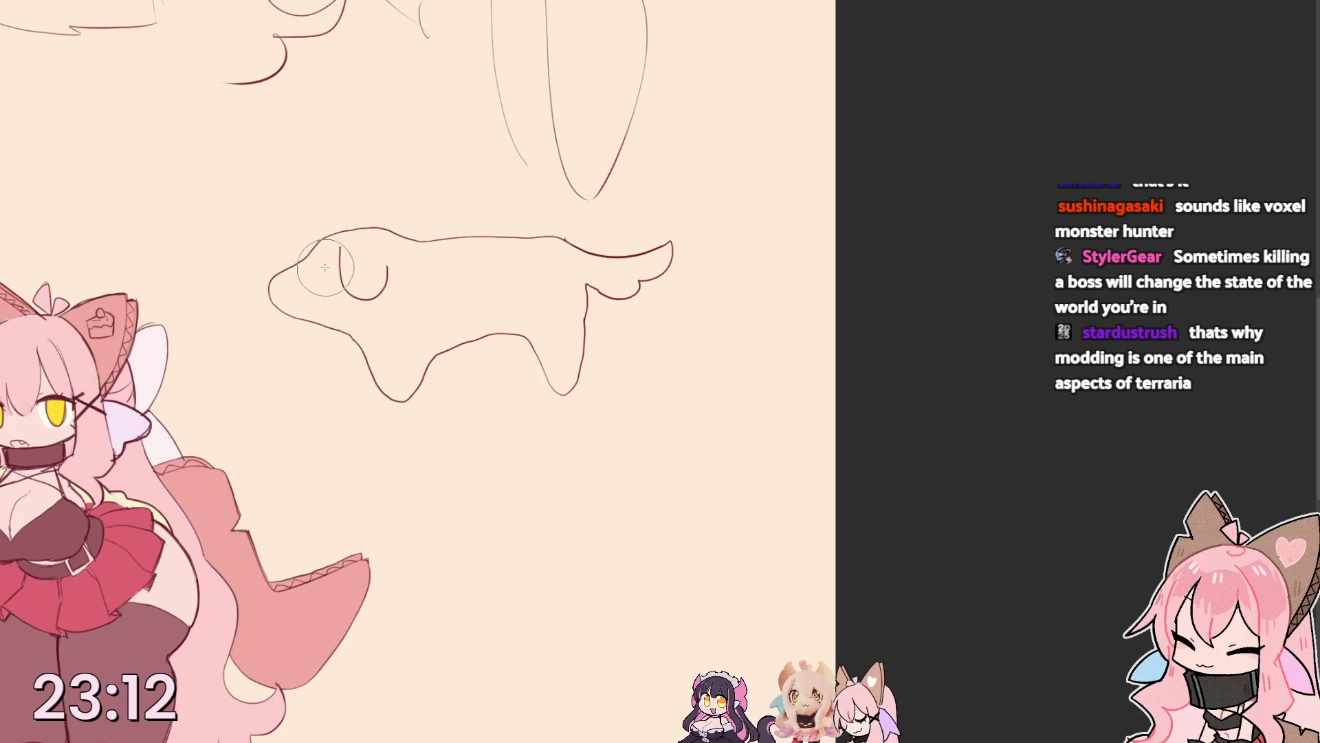
Add the dog's eye and nose, a pointed hat with detail, and a wand at its front paw.
drag(321, 265, 321, 270)
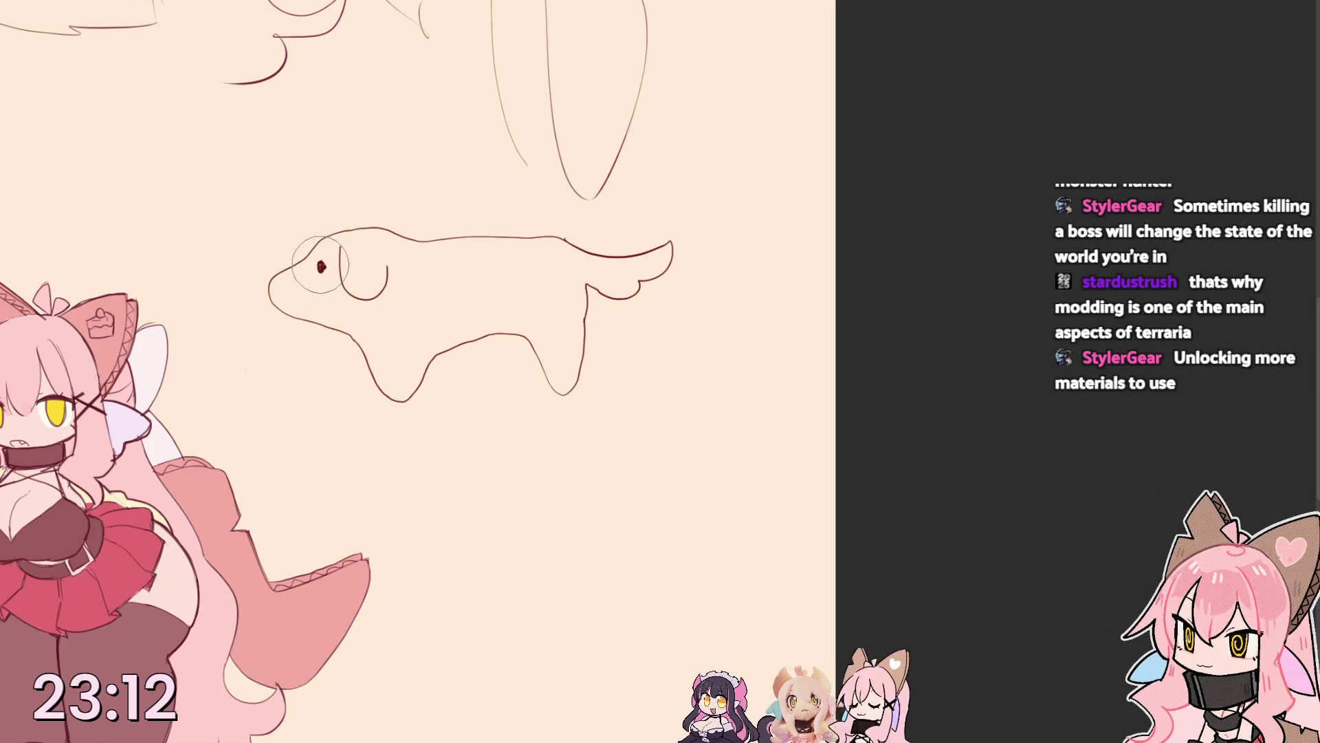
drag(270, 291, 273, 281)
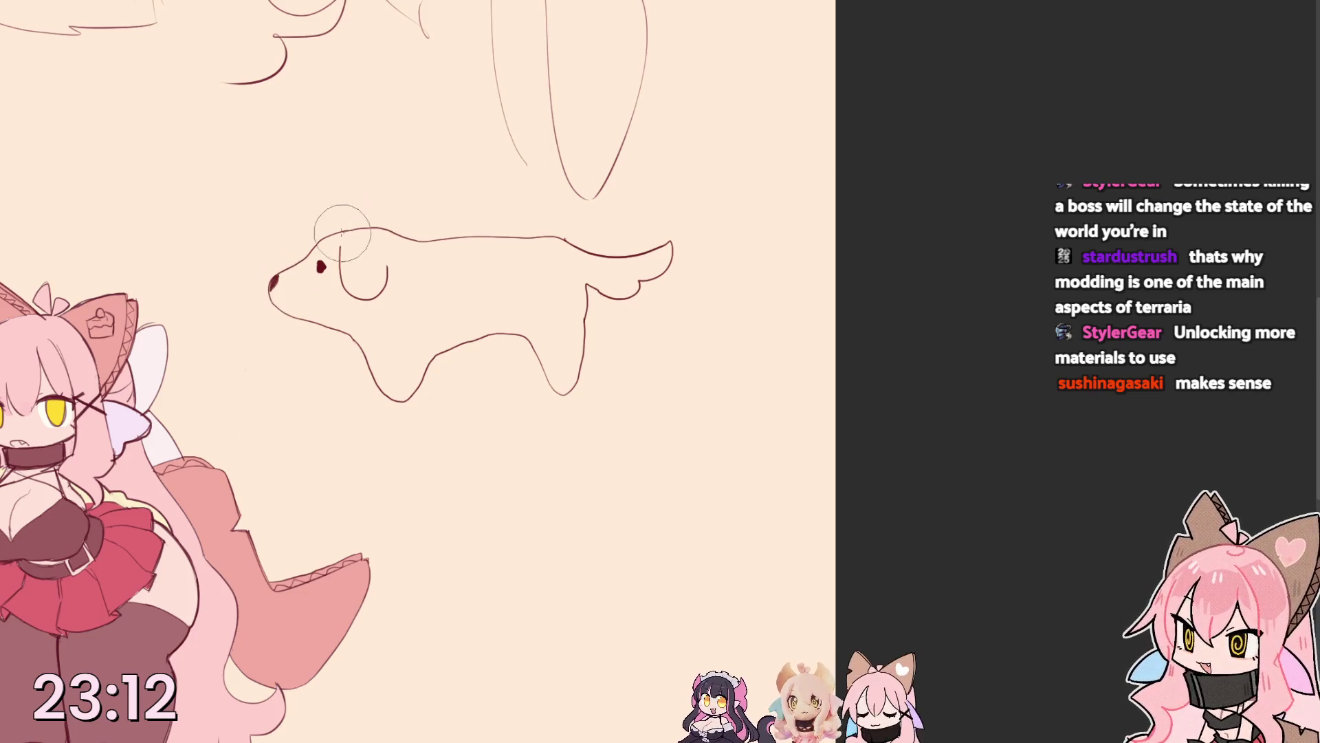
mouse_move(327, 233)
mouse_down()
mouse_move(361, 180)
mouse_move(421, 239)
mouse_up()
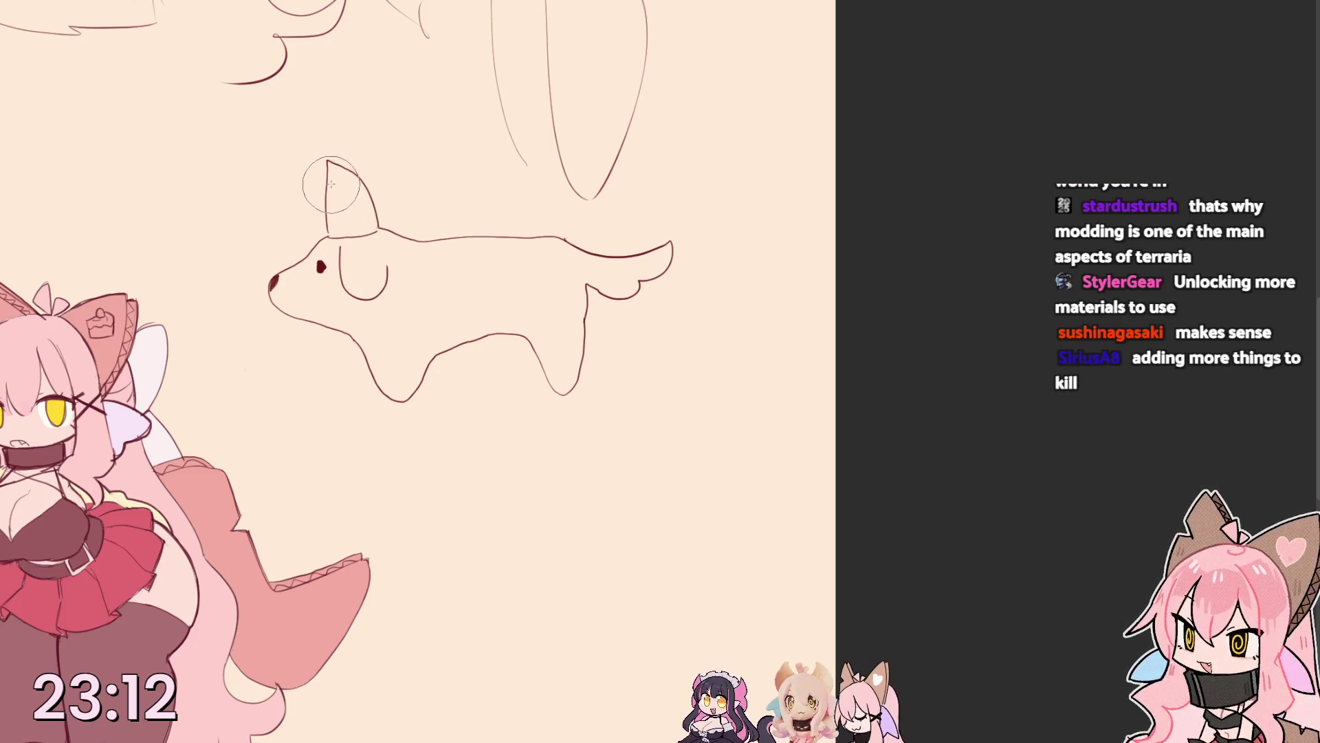
drag(329, 180, 333, 210)
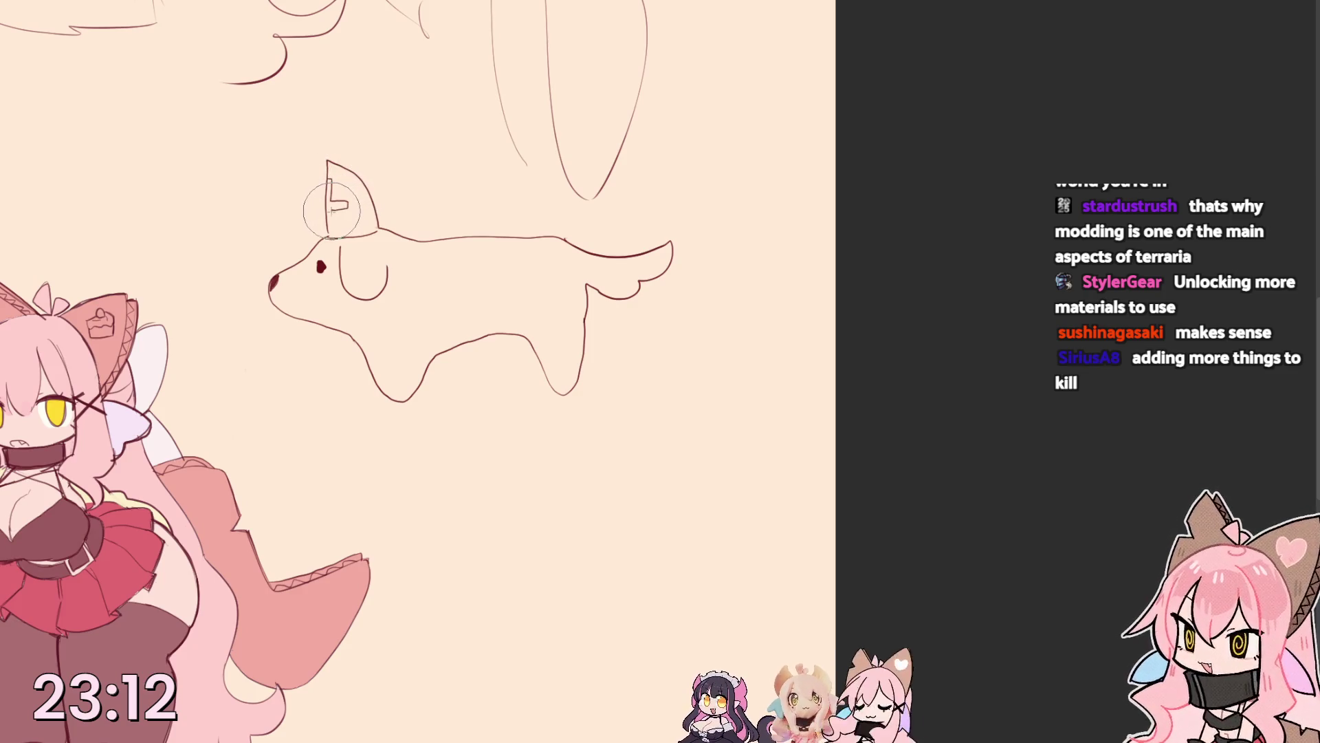
mouse_move(381, 392)
mouse_down()
mouse_move(291, 403)
mouse_move(341, 411)
mouse_move(322, 392)
mouse_move(334, 399)
mouse_move(327, 426)
mouse_move(324, 375)
mouse_move(553, 392)
mouse_up()
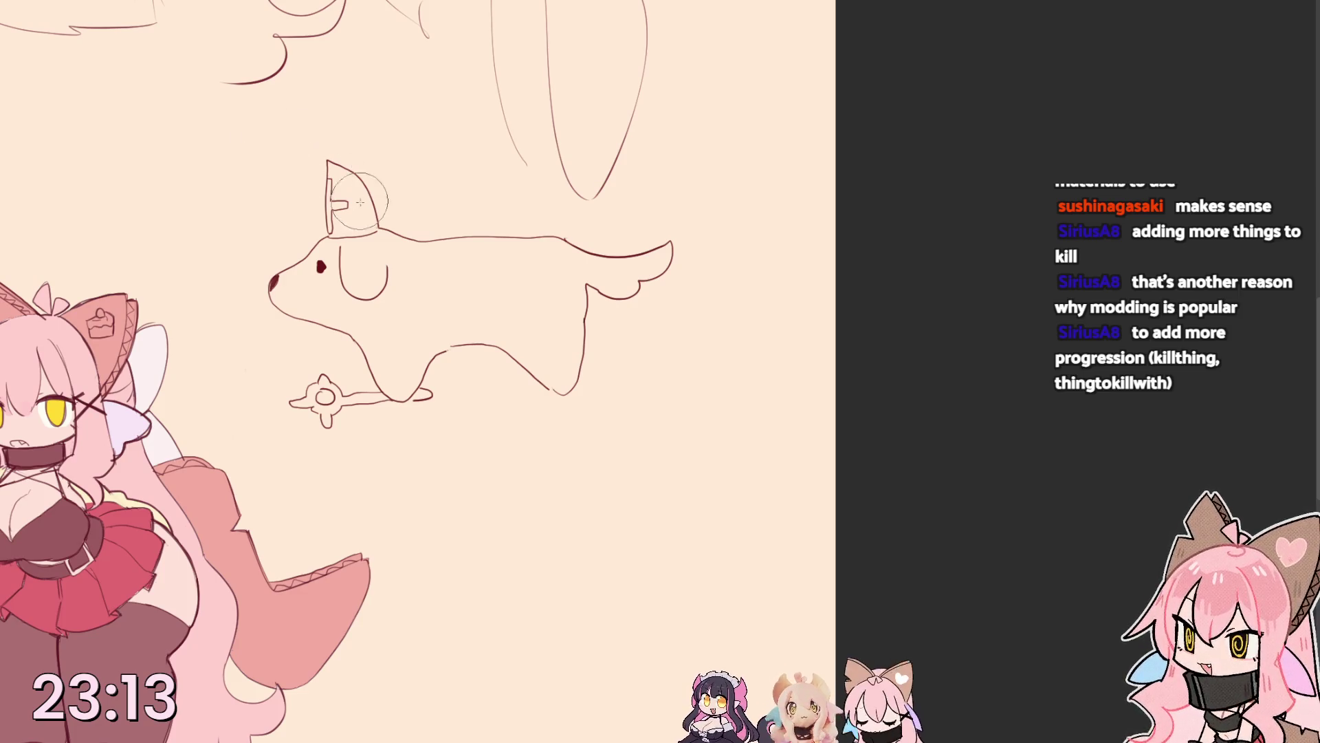
Draw a zigzag ruffled brim on the dog's hat, hide and reshow the sketch, and airbrush pink cheek blush.
drag(332, 233, 379, 226)
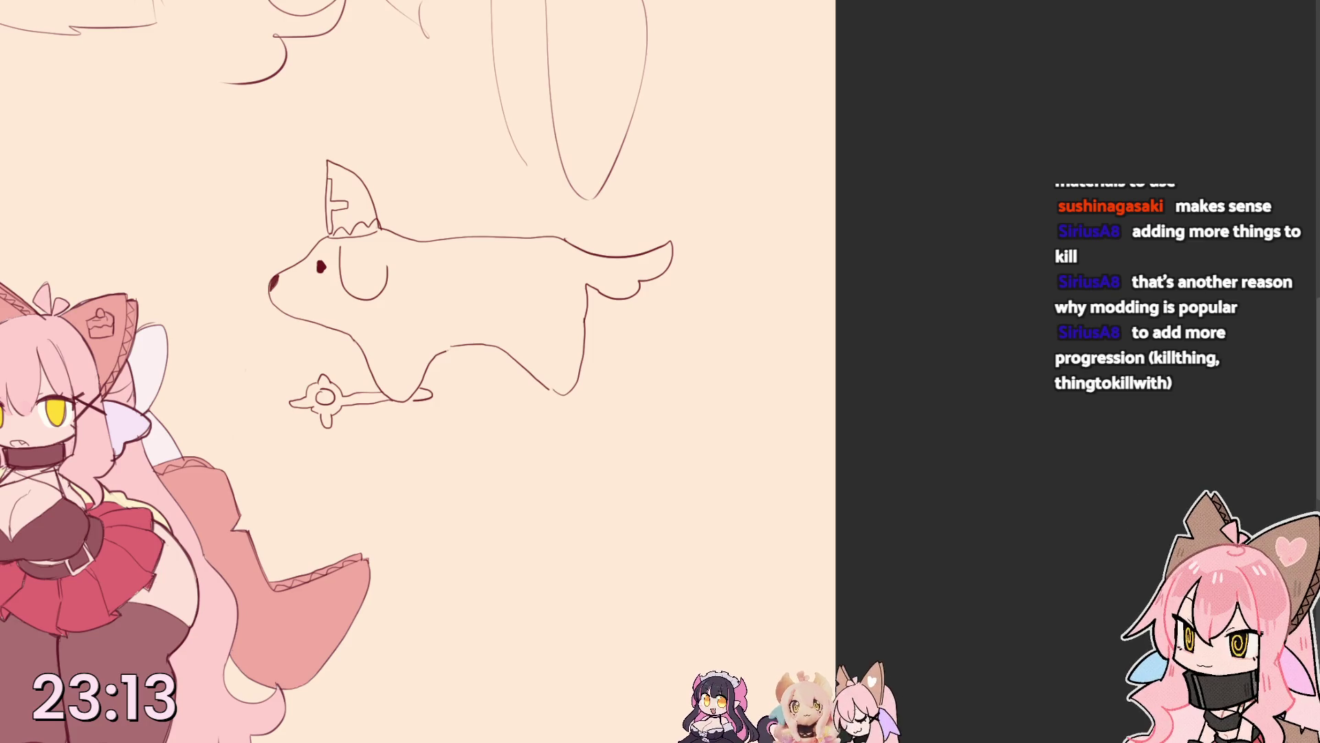
key(Delete)
key(ctrl+z)
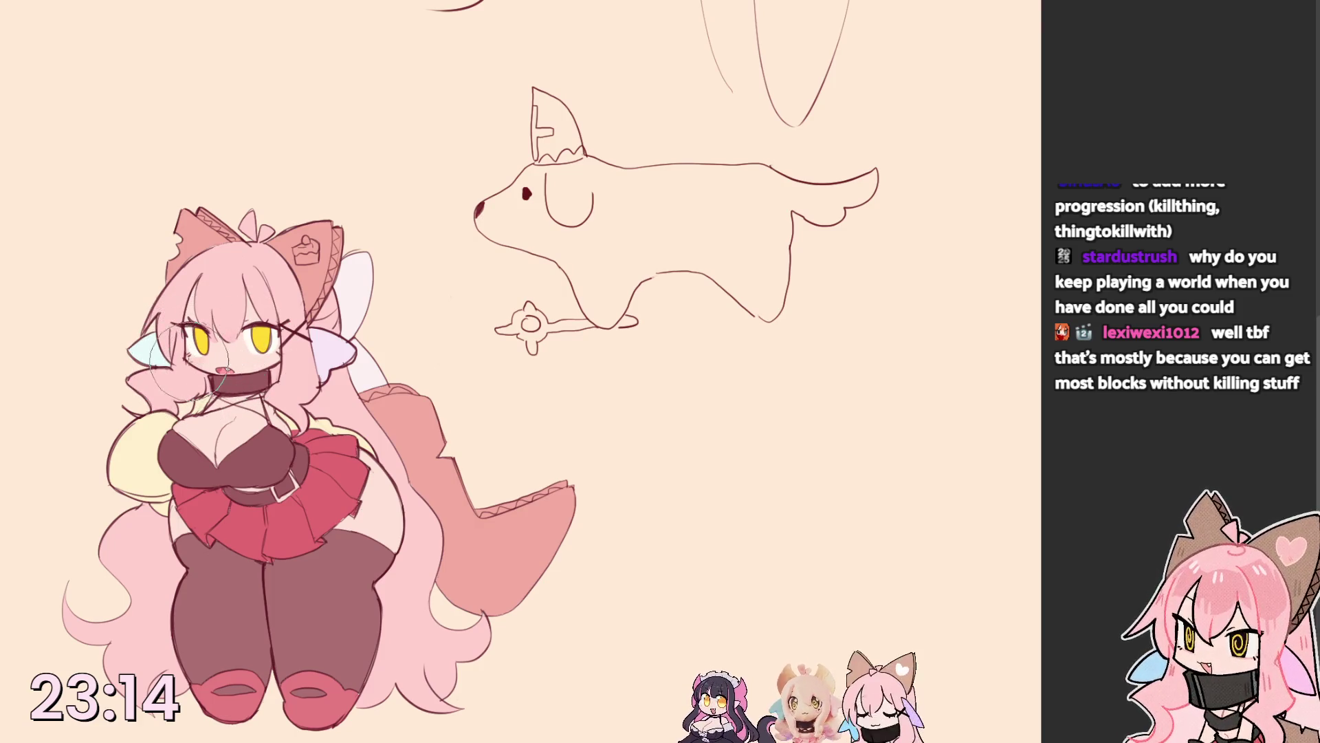
drag(186, 344, 282, 361)
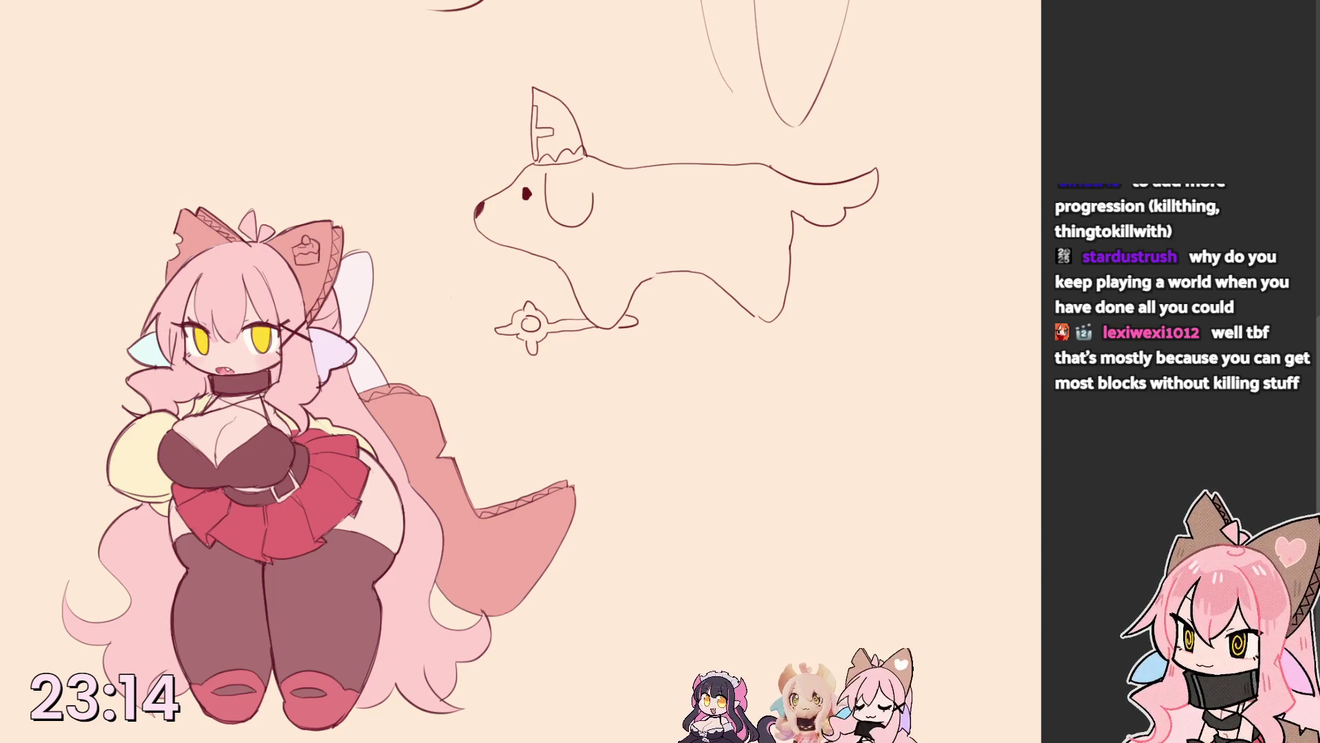
alt+click(264, 332)
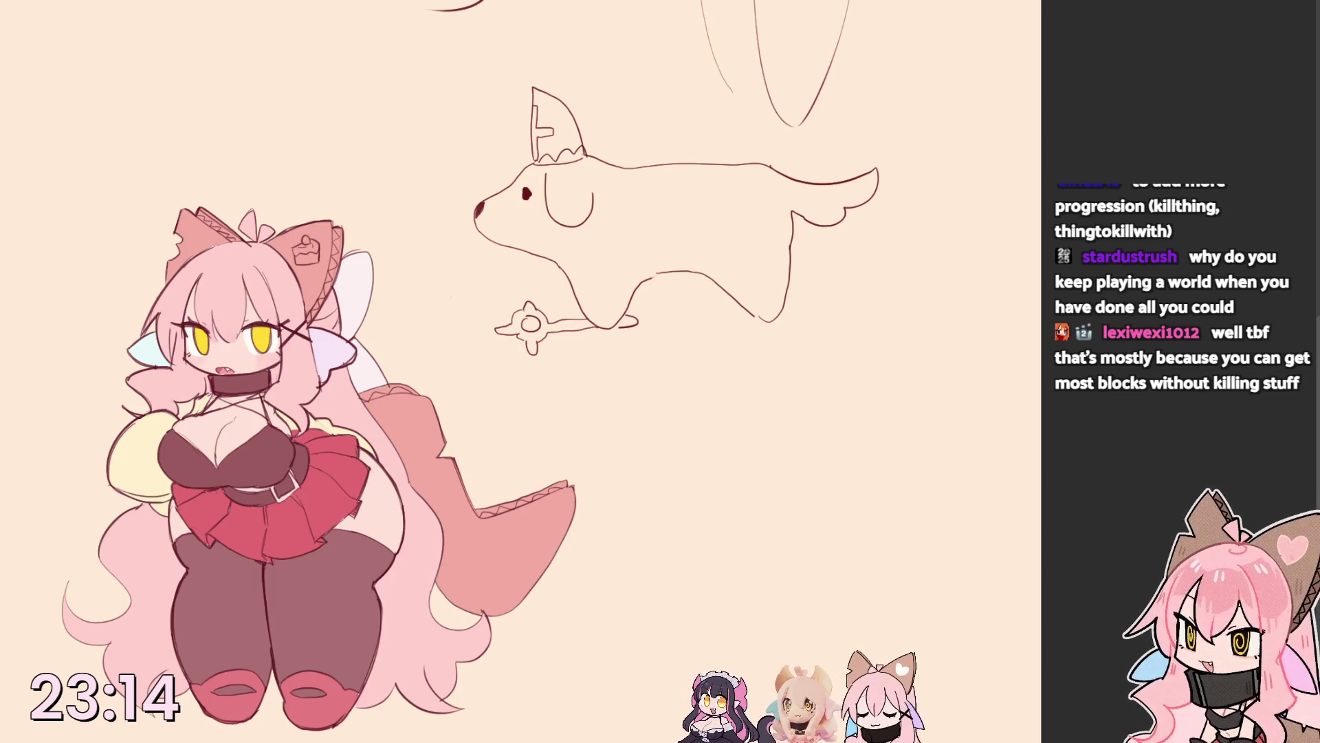
key(v)
key(v)
key(v)
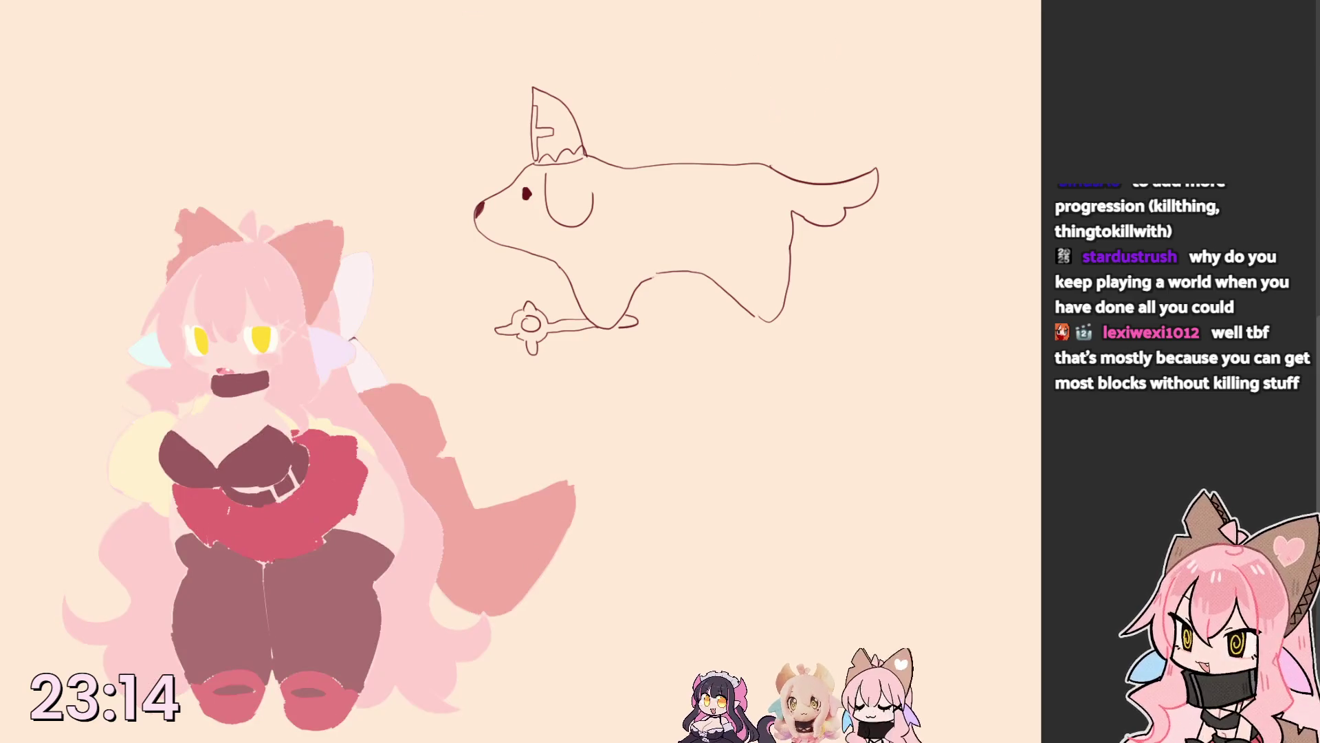
key(v)
key(v)
click(352, 336)
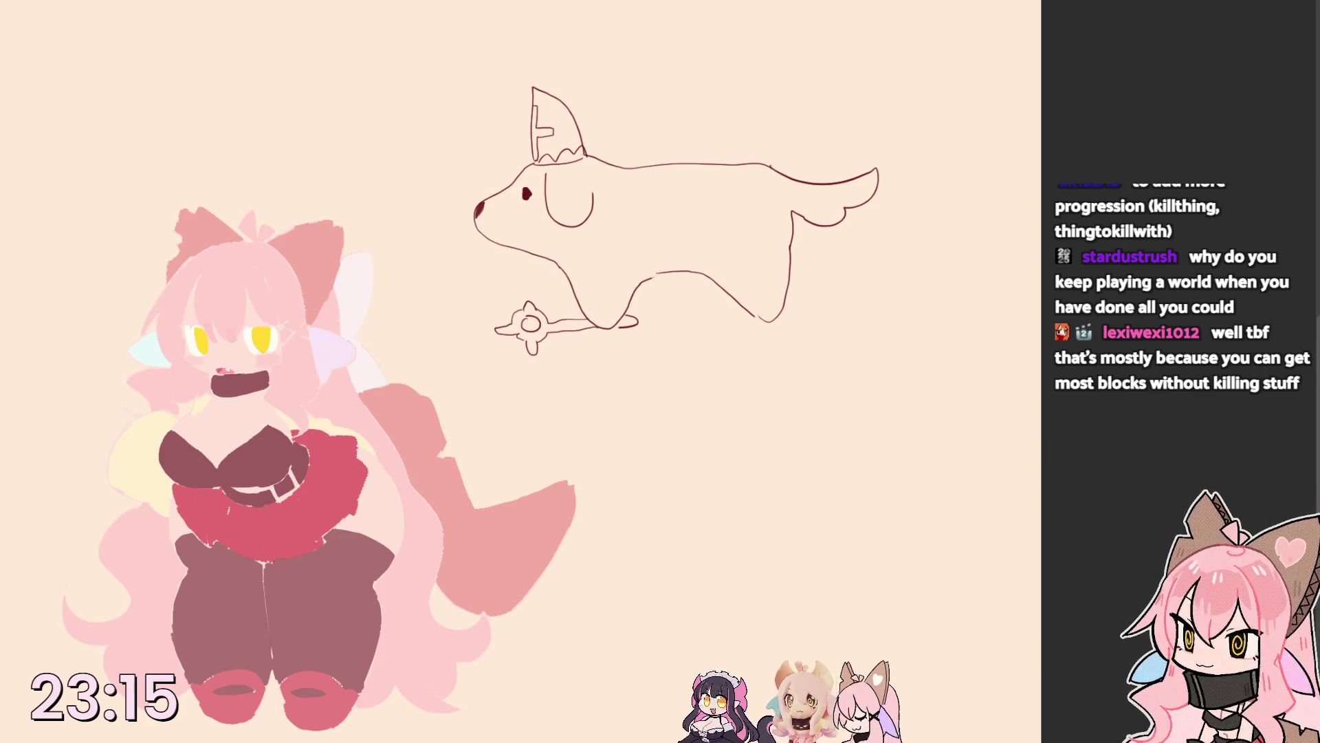
key(v)
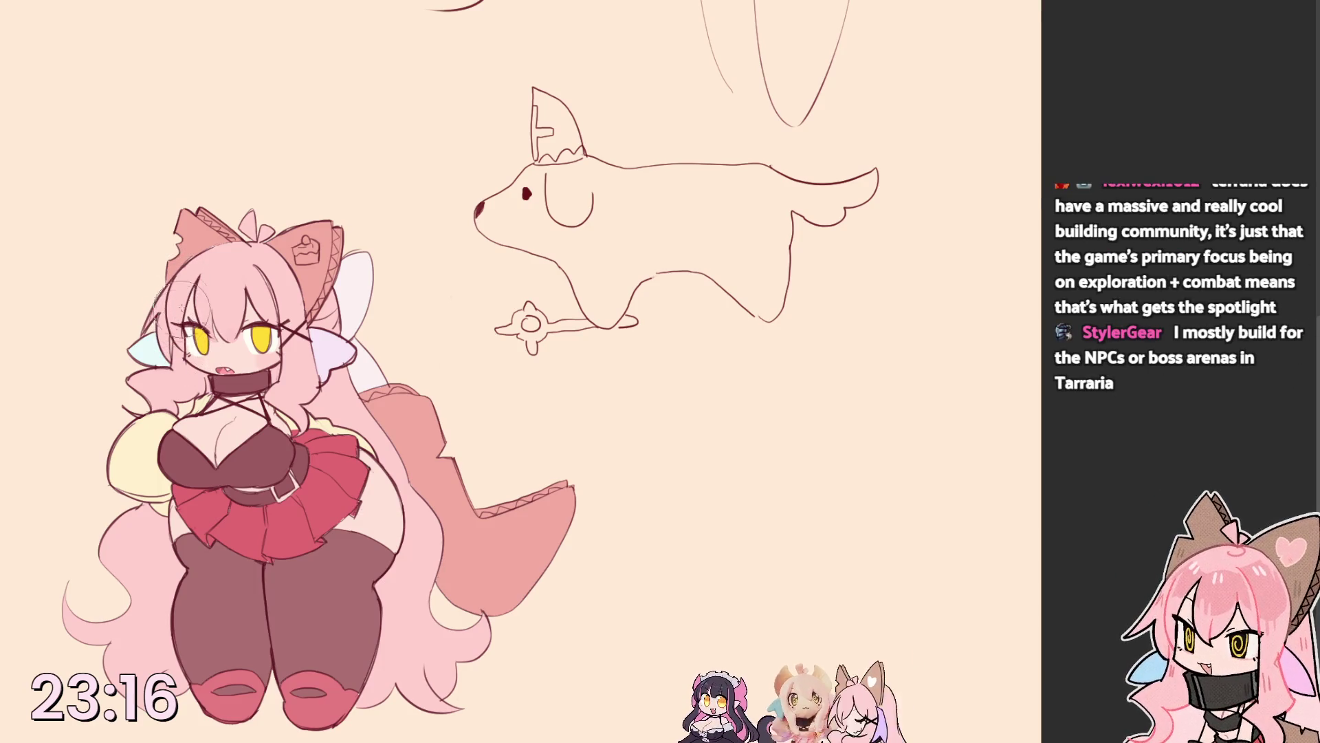
key(m)
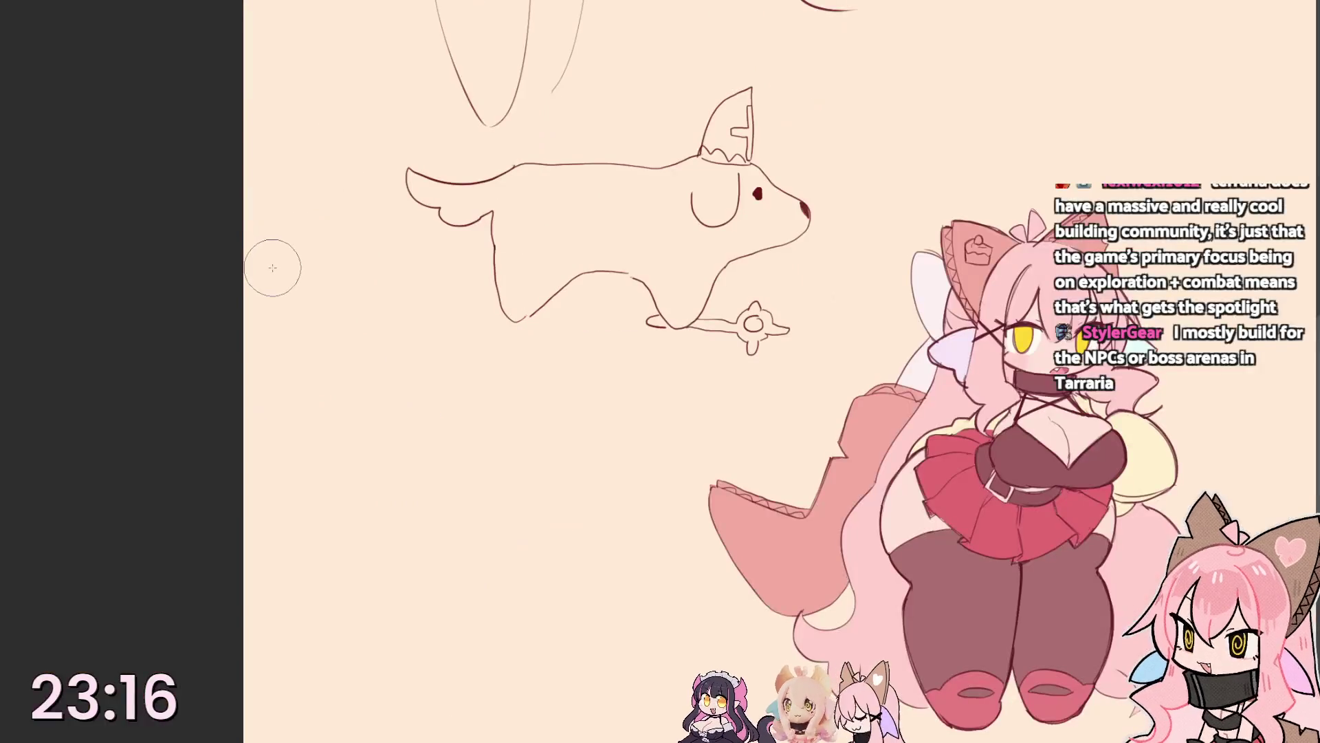
key(m)
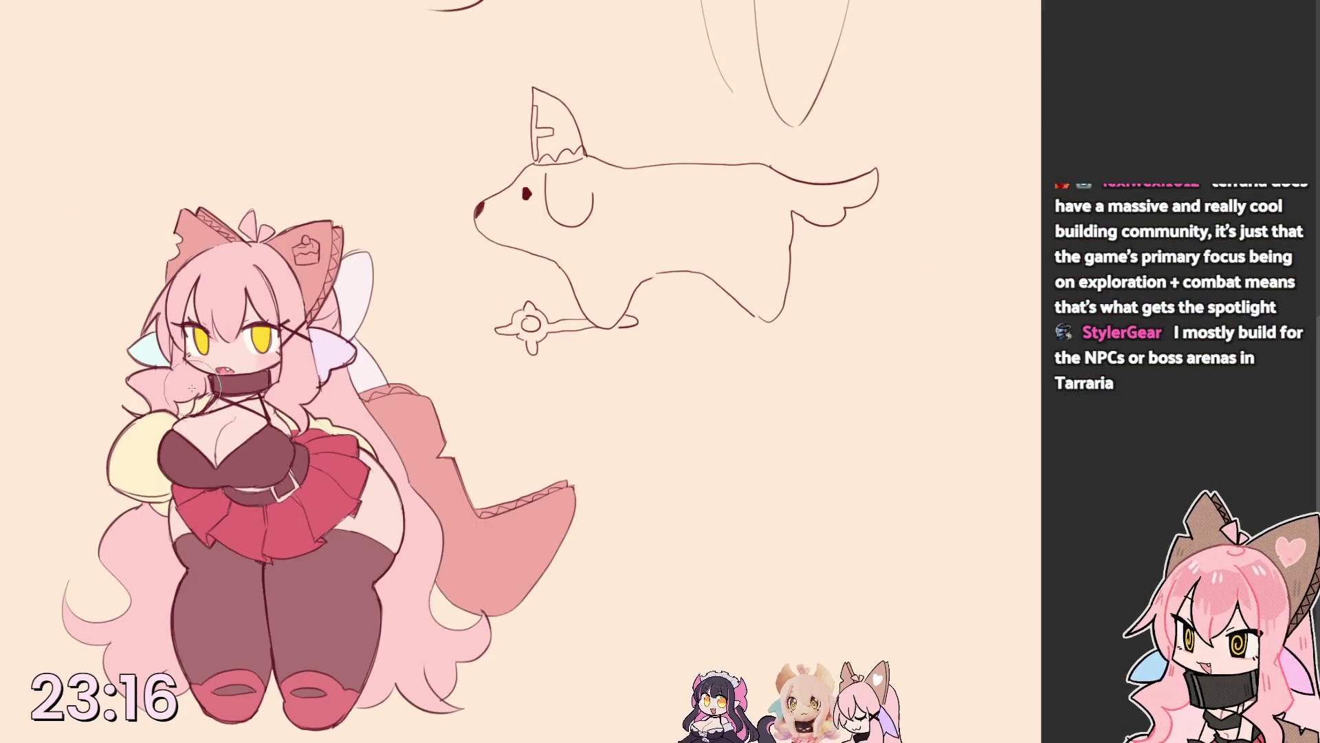
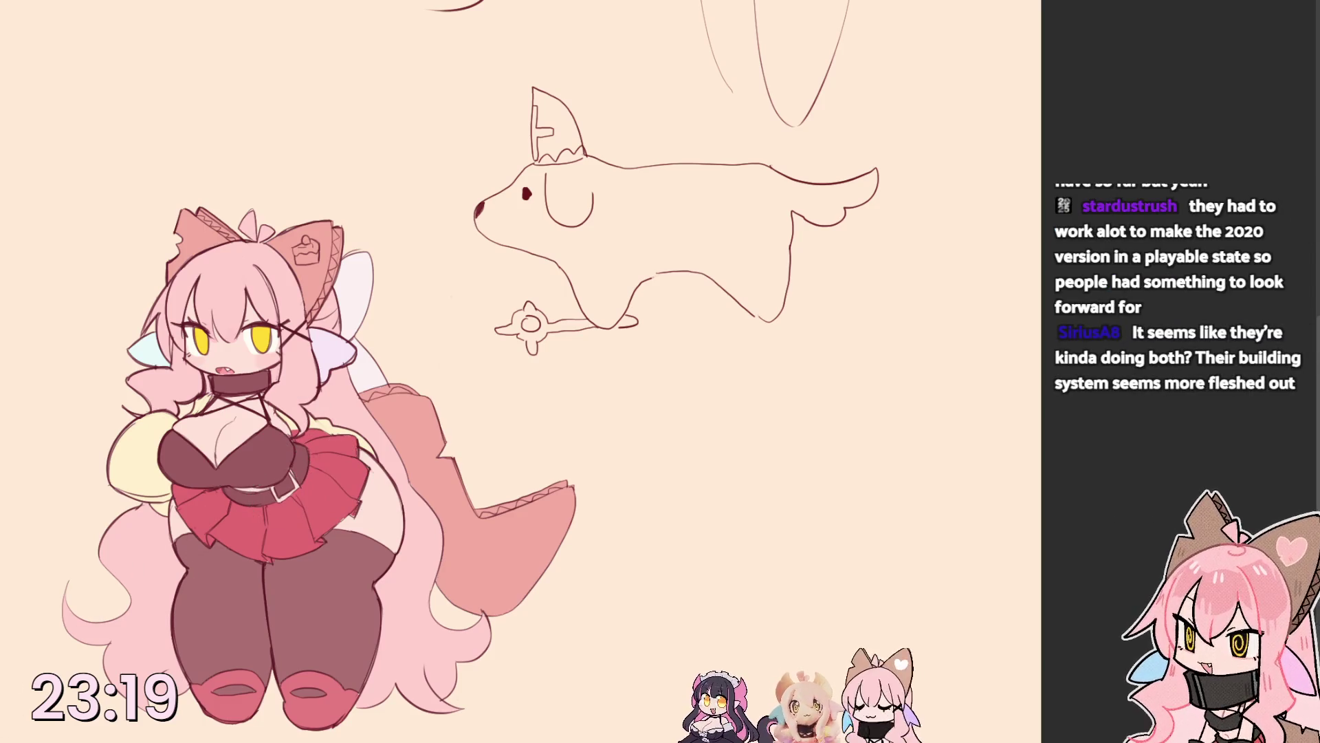
Undo a stray blue skin fill, enlarge the brush, and paint the under-arm gap skirt red.
key(alt+BackSpace)
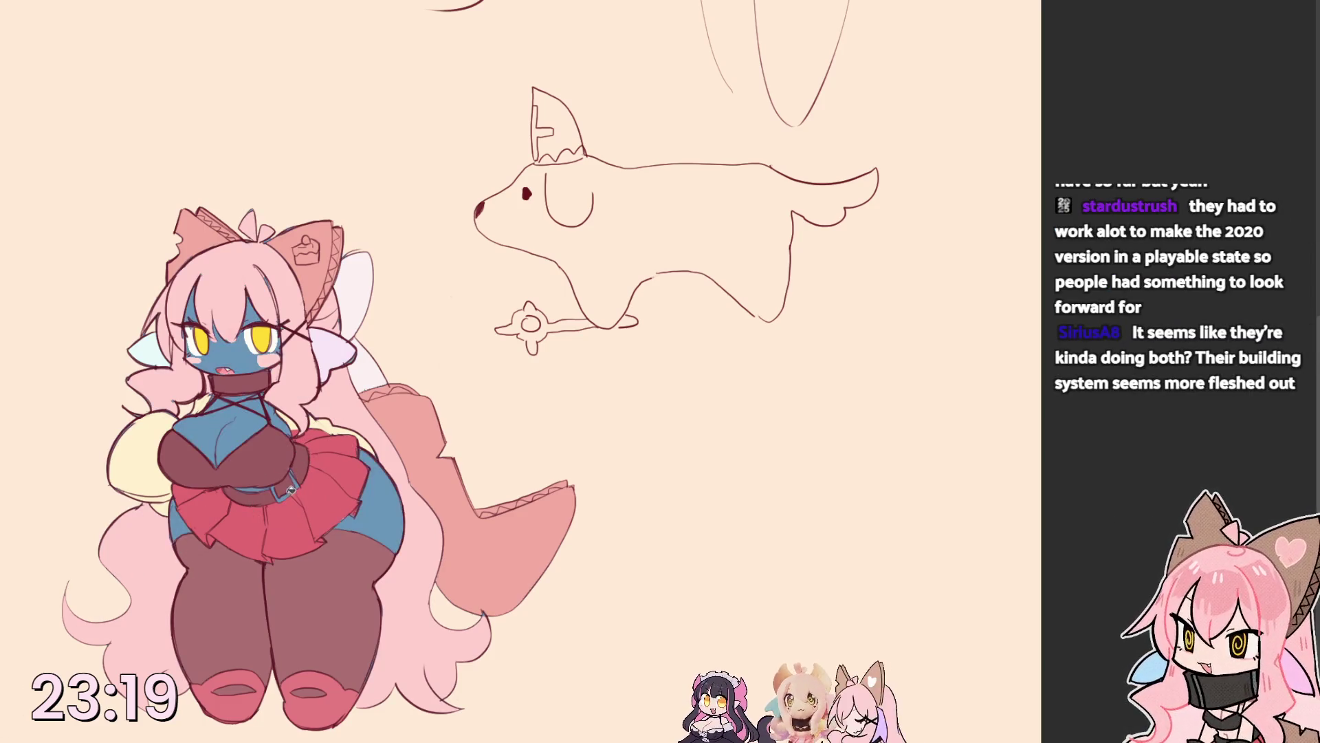
key(ctrl+z)
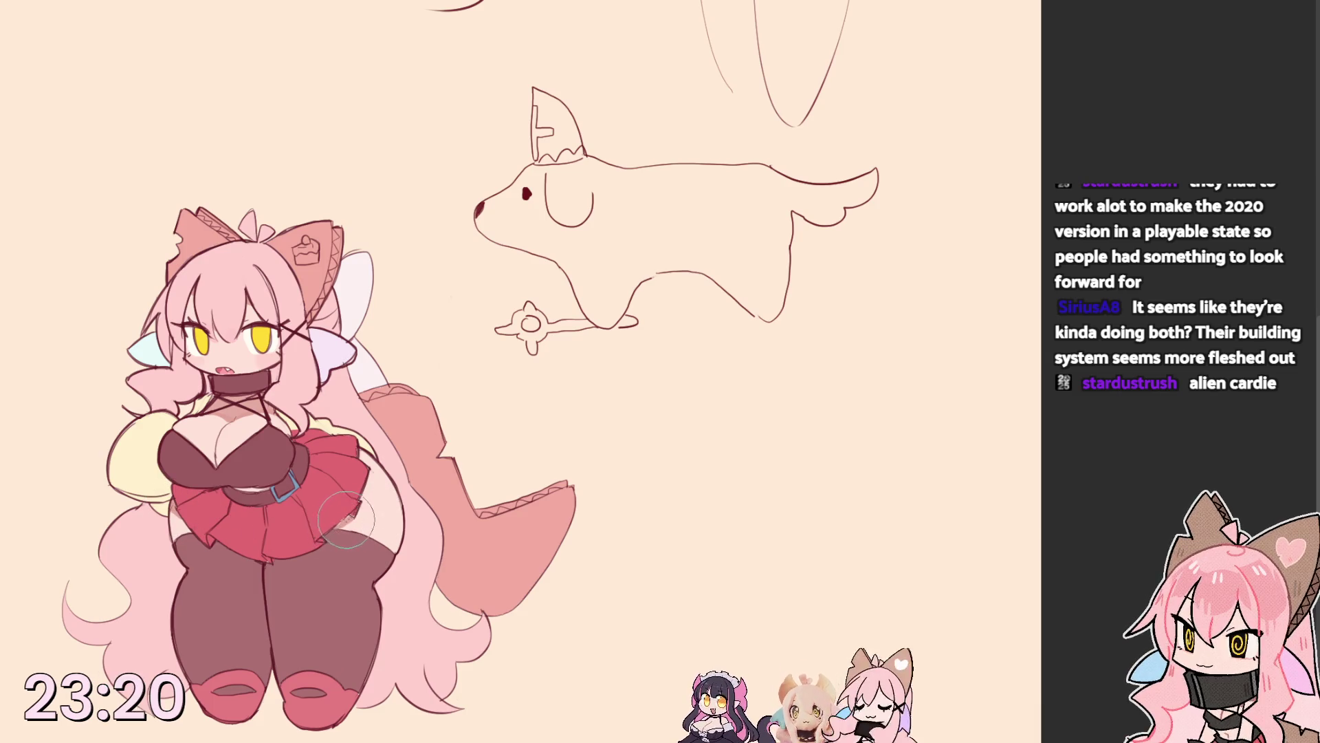
key(bracketright)
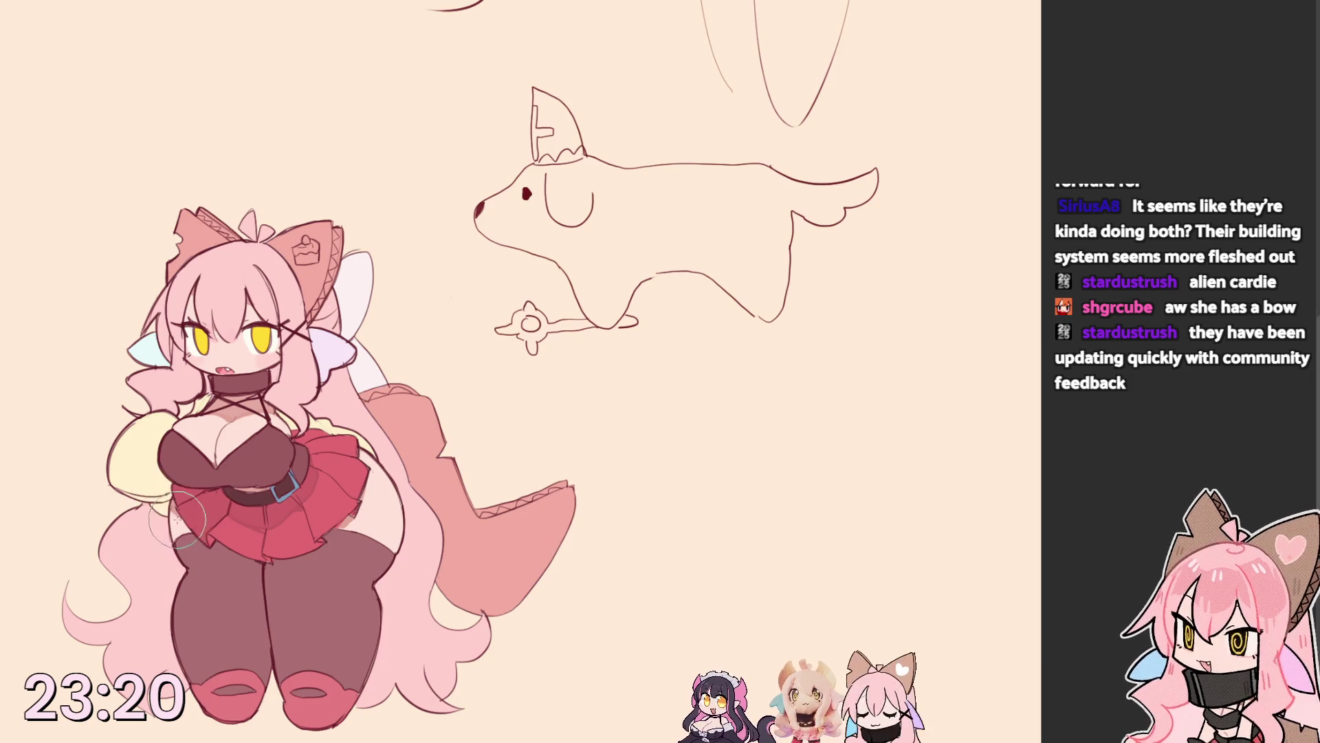
drag(180, 510, 200, 537)
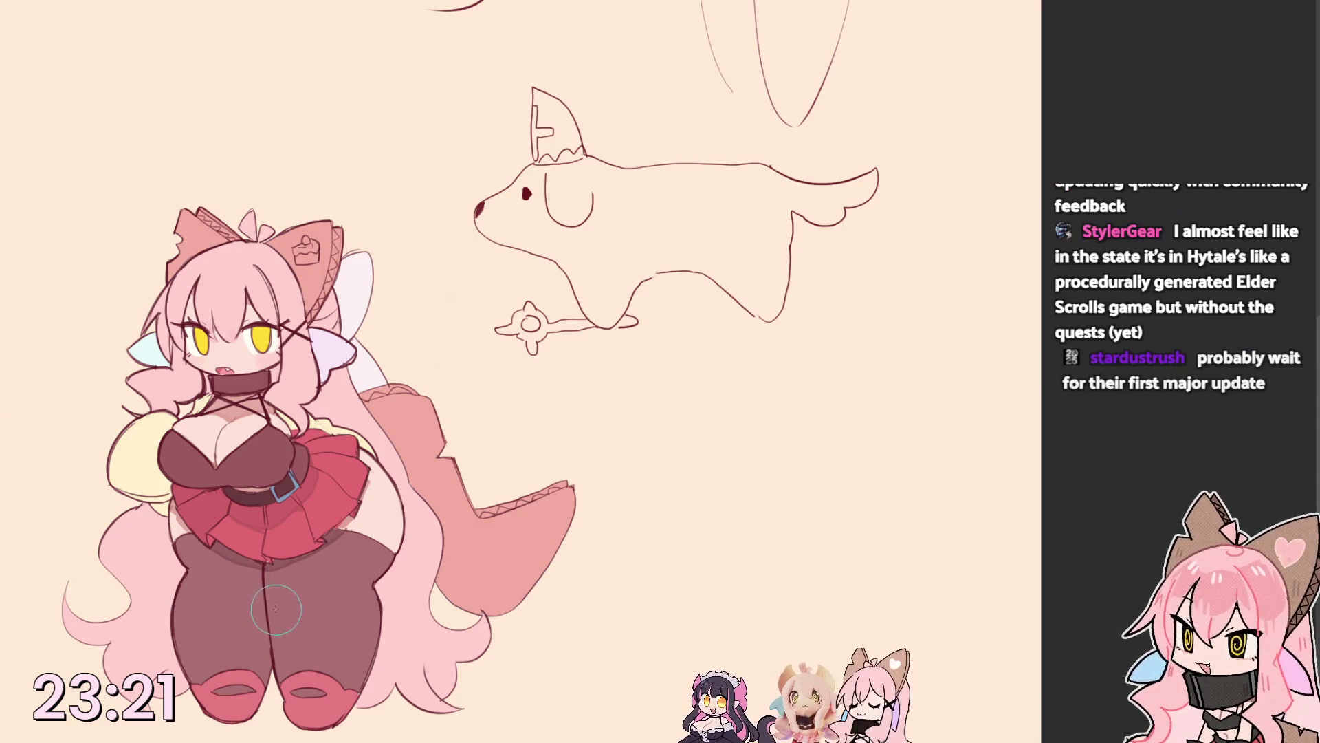
Paint soft darker shadows on the left stocking and right thigh, then sample the skirt's maroon.
drag(289, 631, 234, 584)
key(ctrl+z)
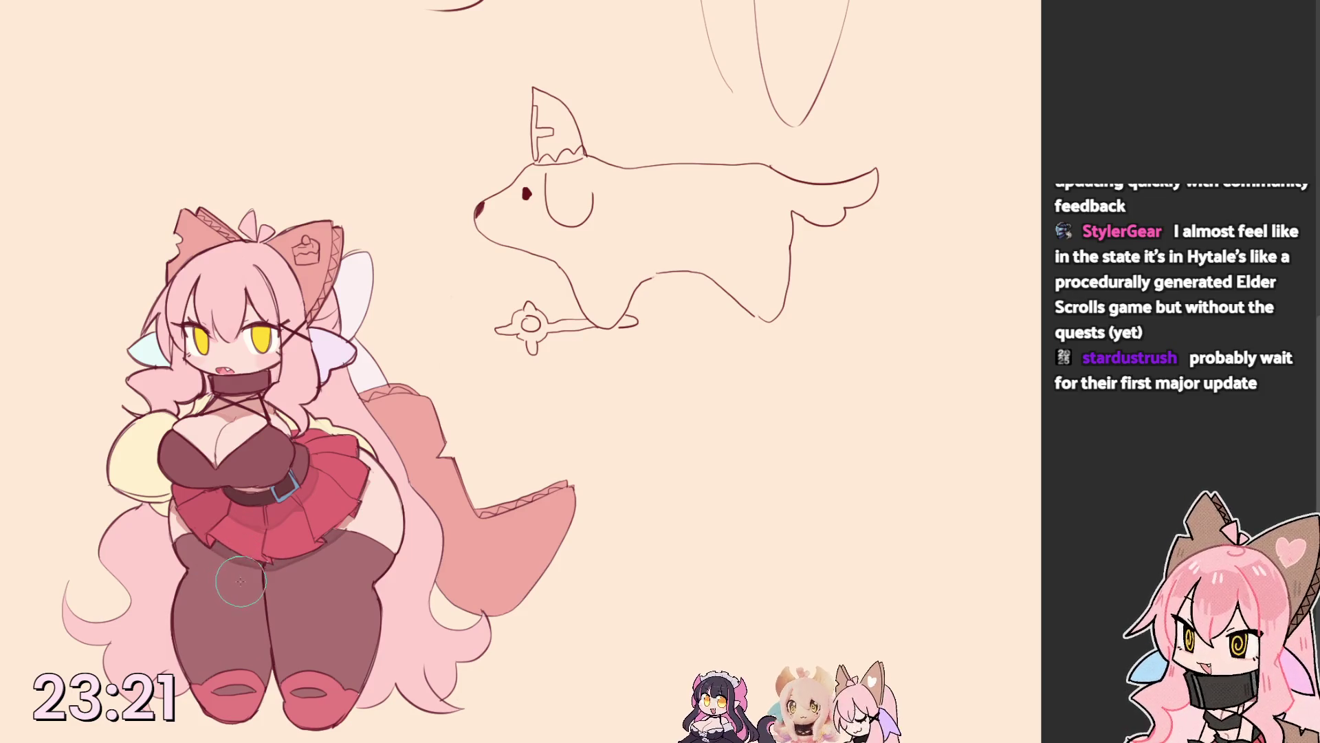
mouse_move(239, 581)
mouse_down()
mouse_move(261, 578)
mouse_move(224, 581)
mouse_up()
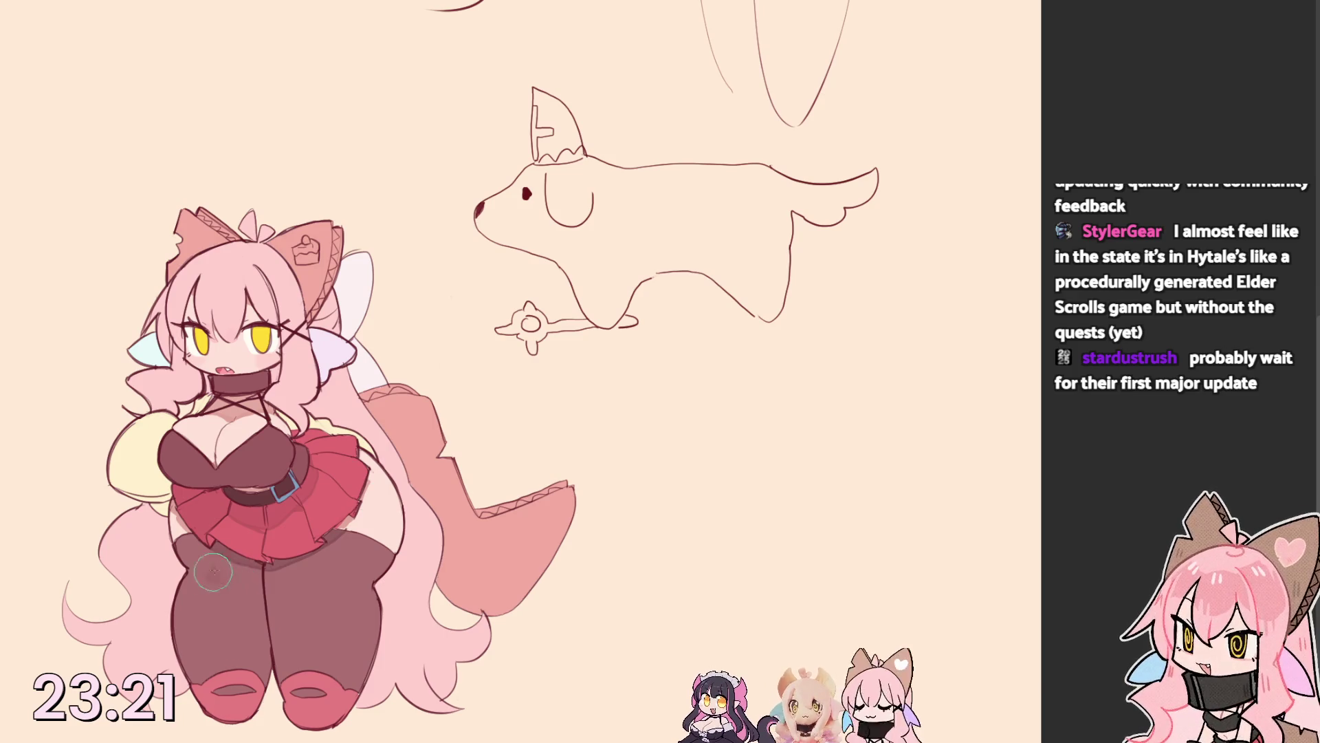
drag(294, 577, 306, 585)
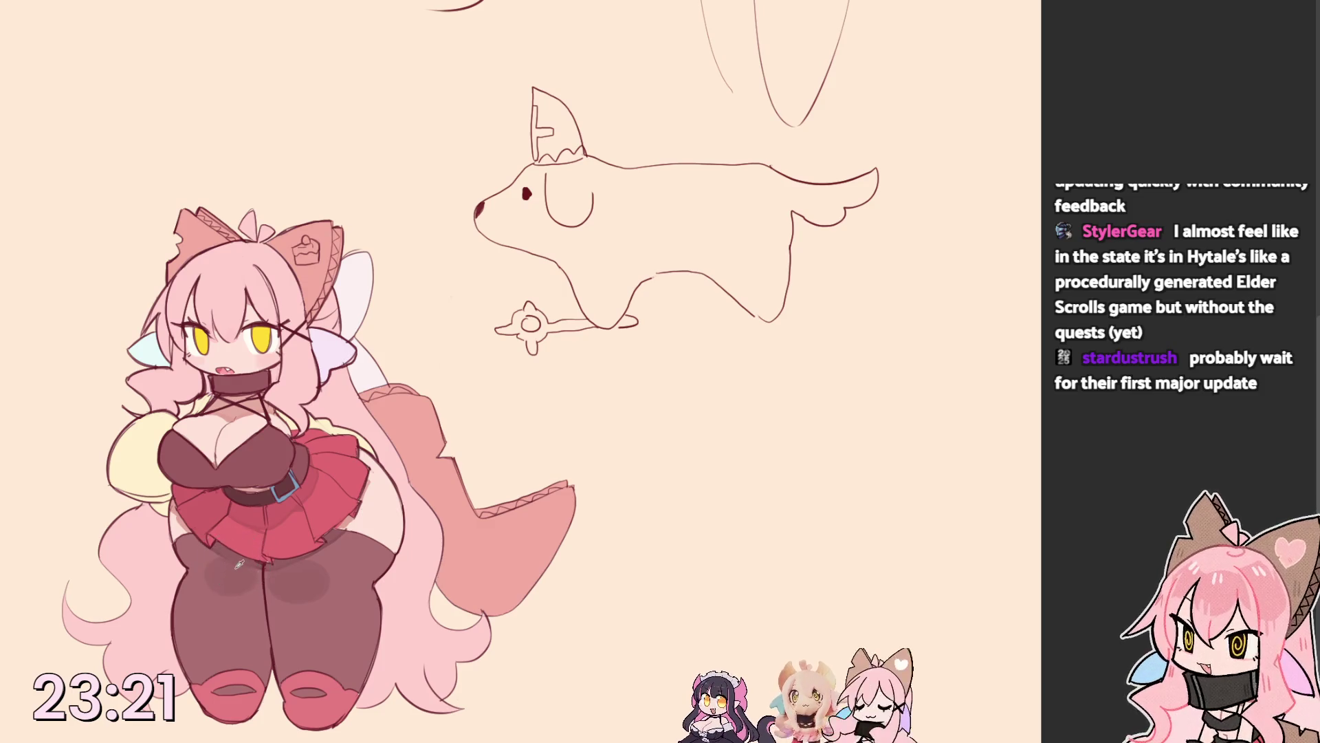
key(])
key([)
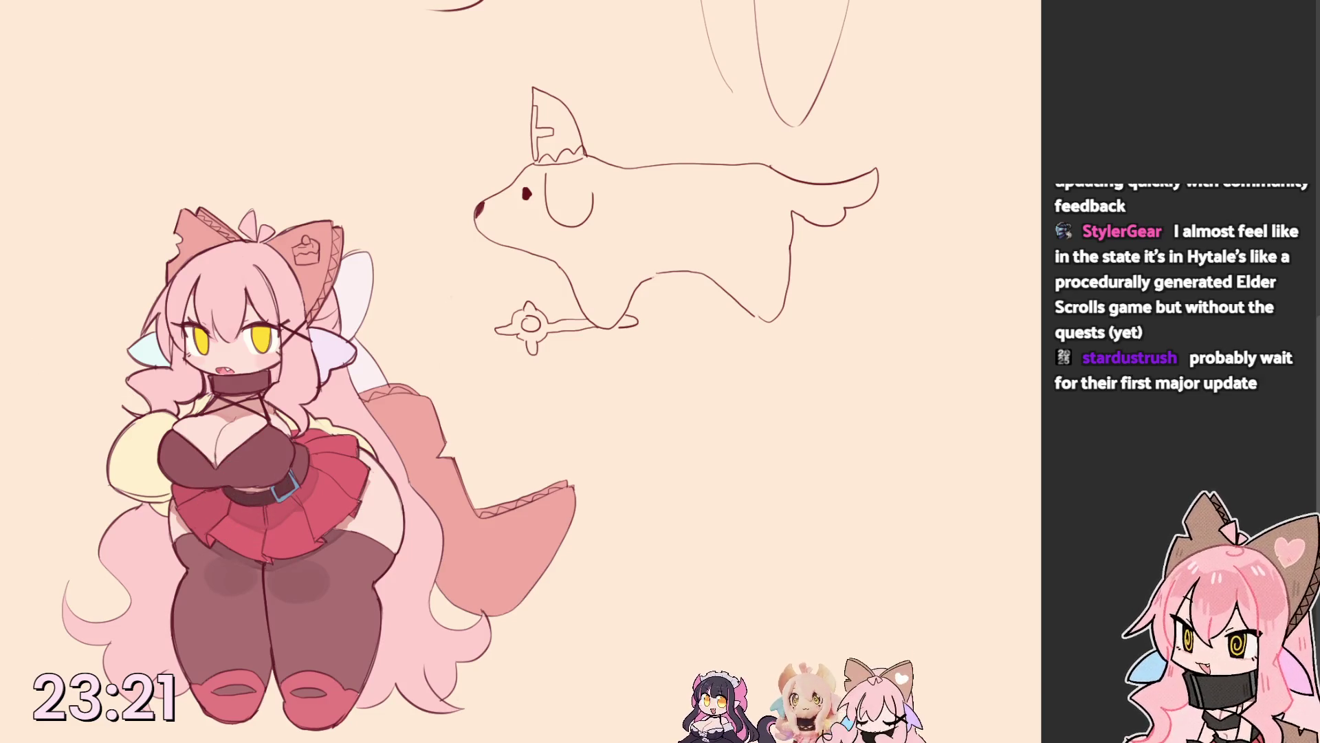
drag(259, 467, 303, 468)
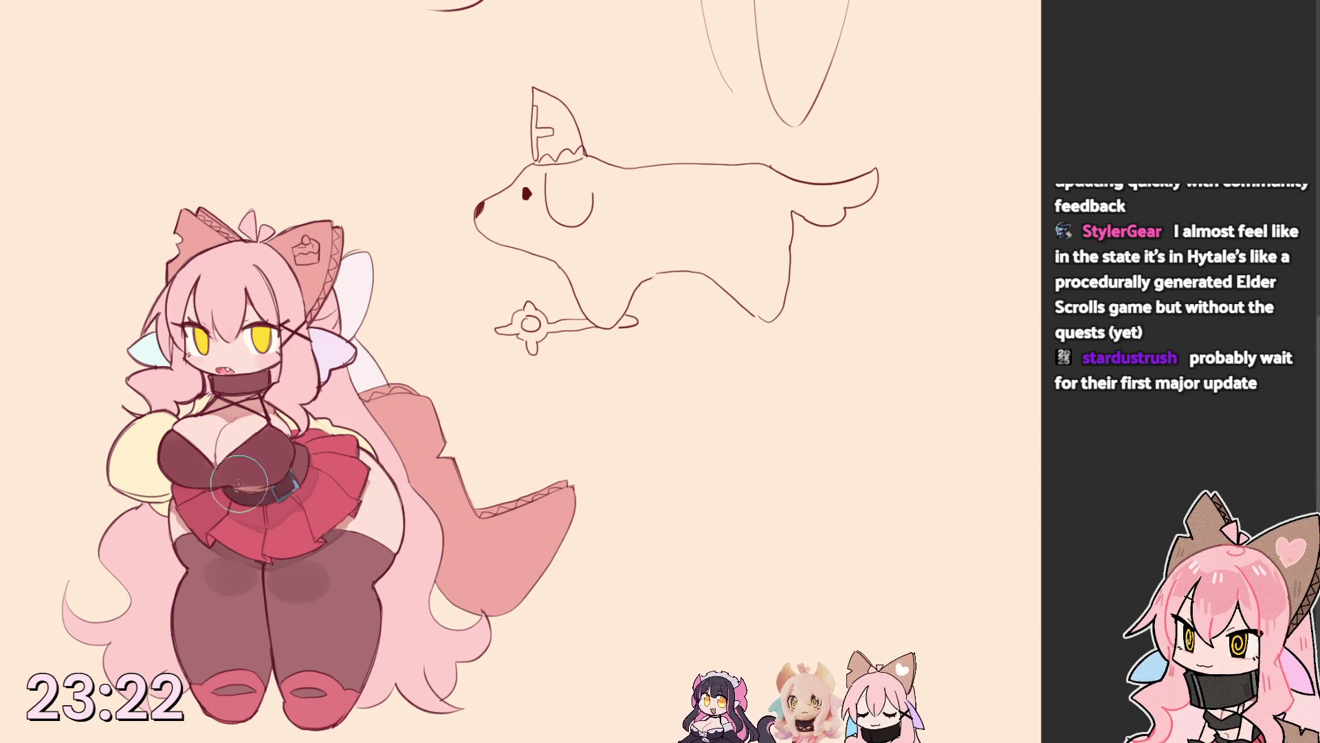
ctrl+click(232, 480)
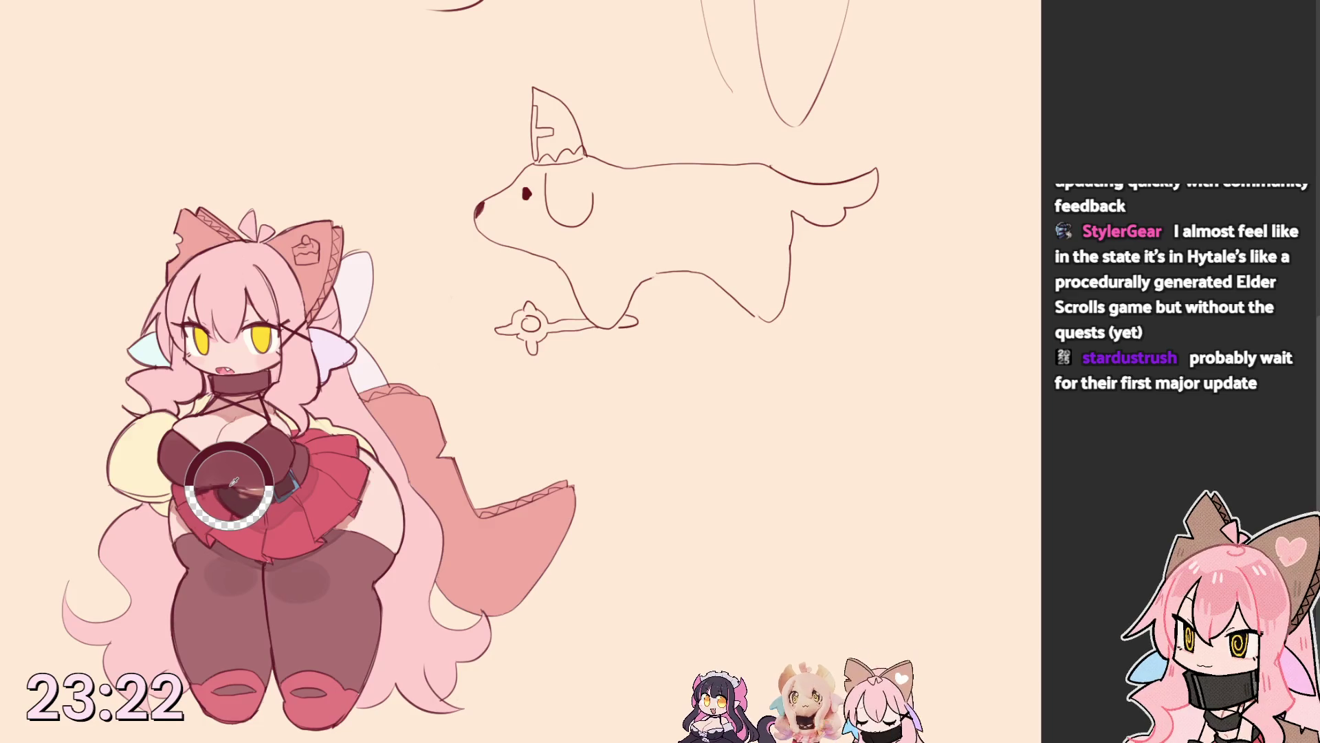
Repaint the belt solid dark, add pink hair shading at the forehead and cheek blush hatching.
ctrl+click(203, 393)
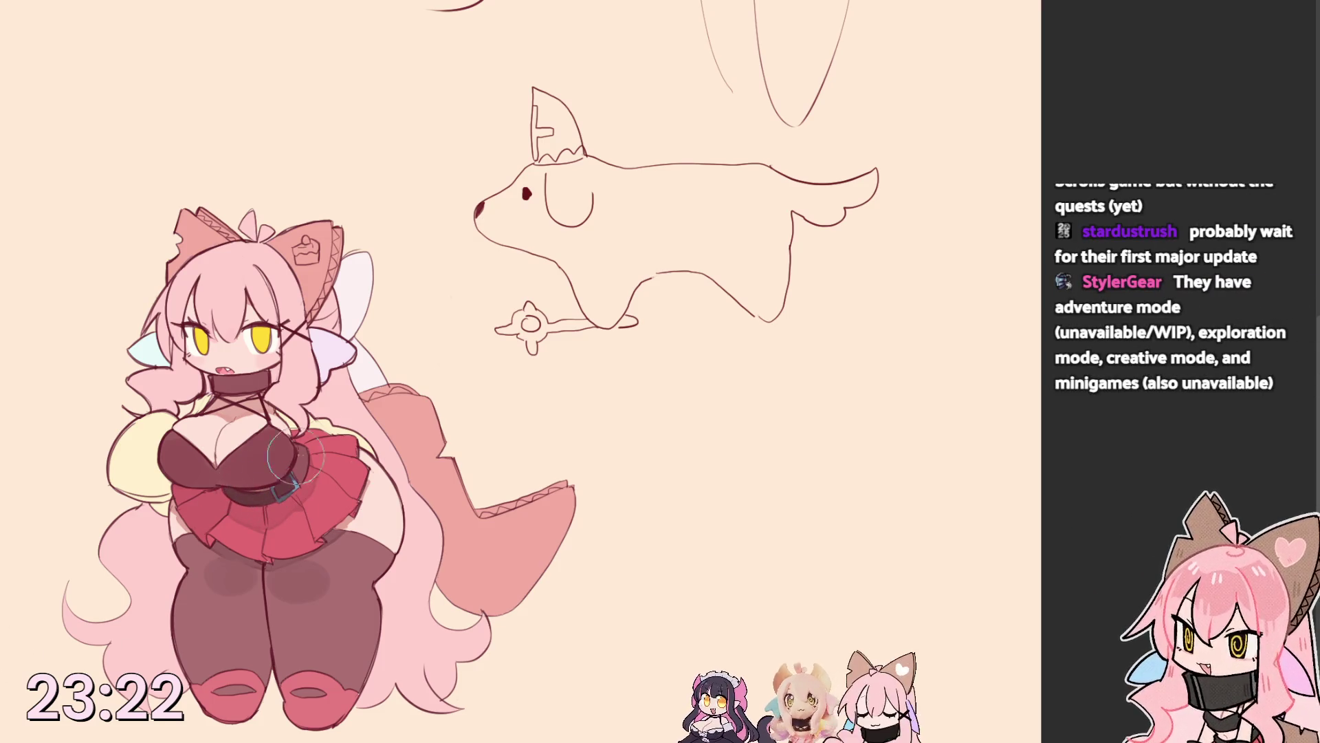
drag(267, 470, 262, 492)
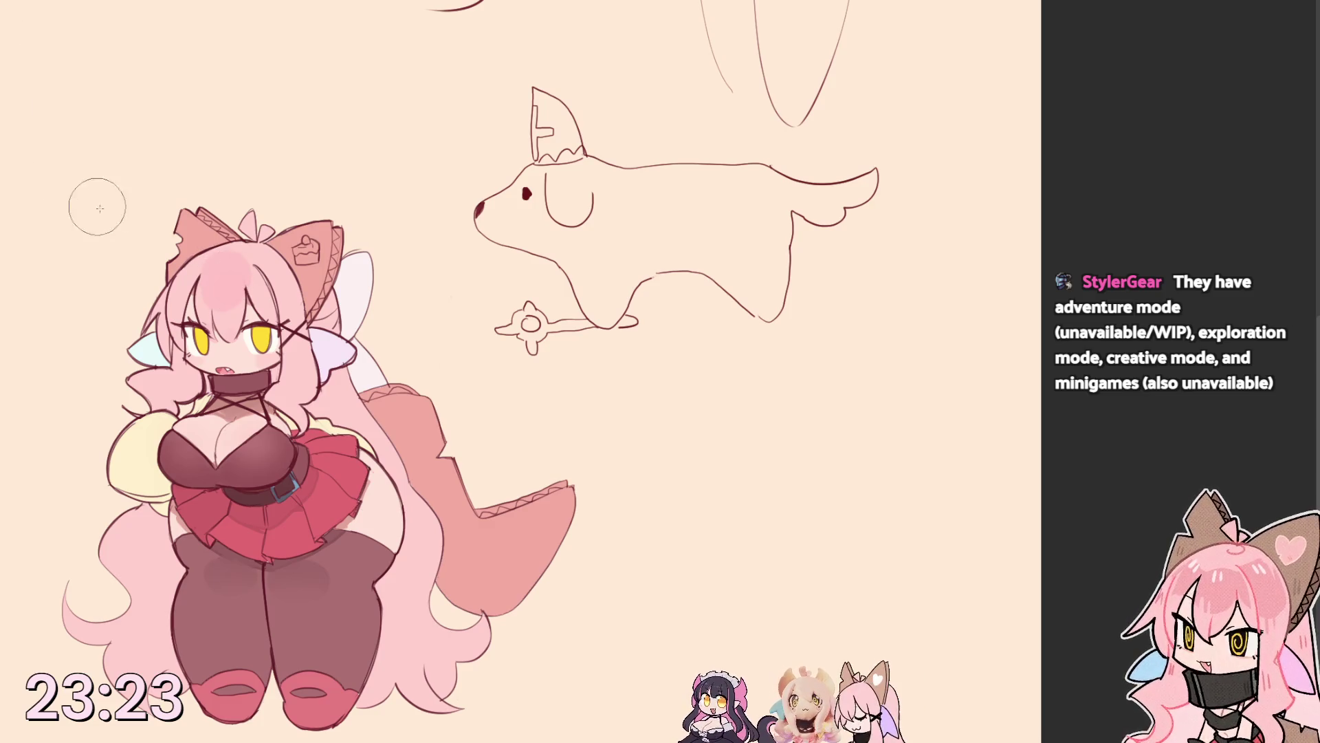
mouse_move(176, 293)
mouse_down()
mouse_move(216, 292)
mouse_move(217, 260)
mouse_up()
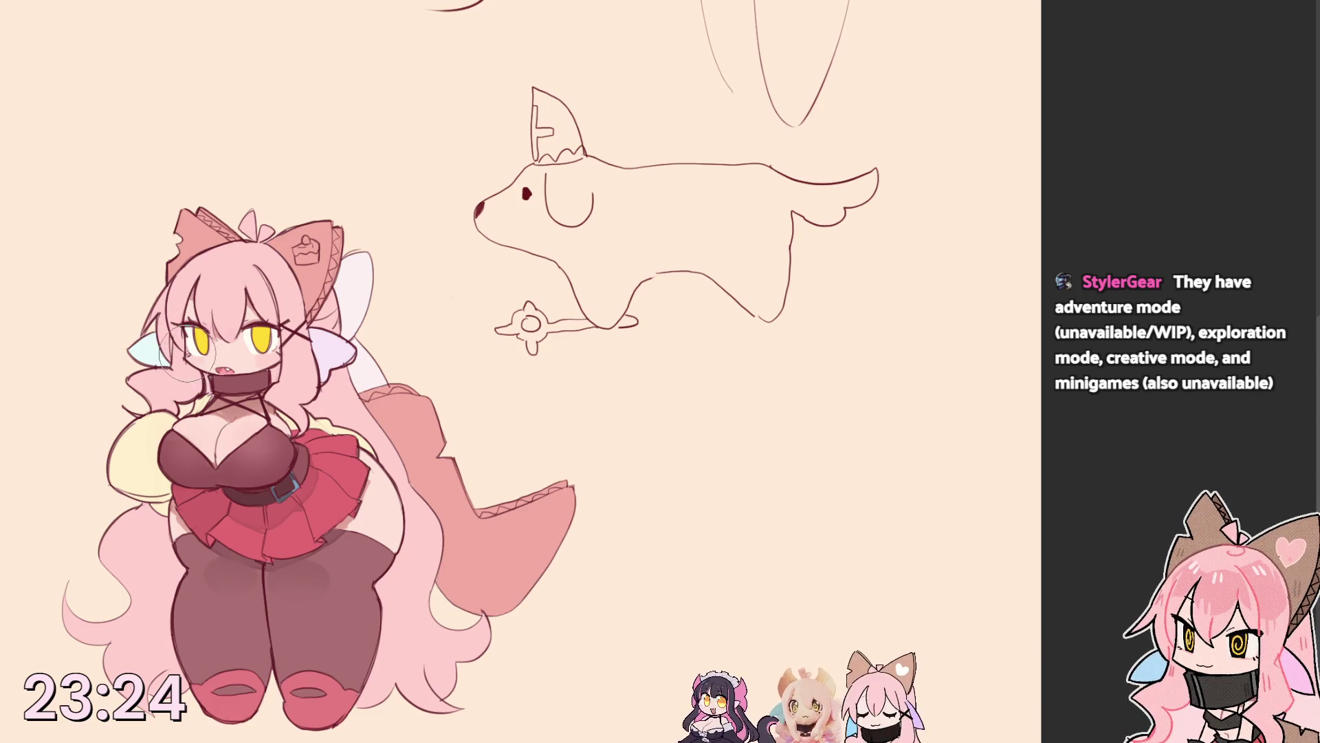
drag(260, 354, 273, 360)
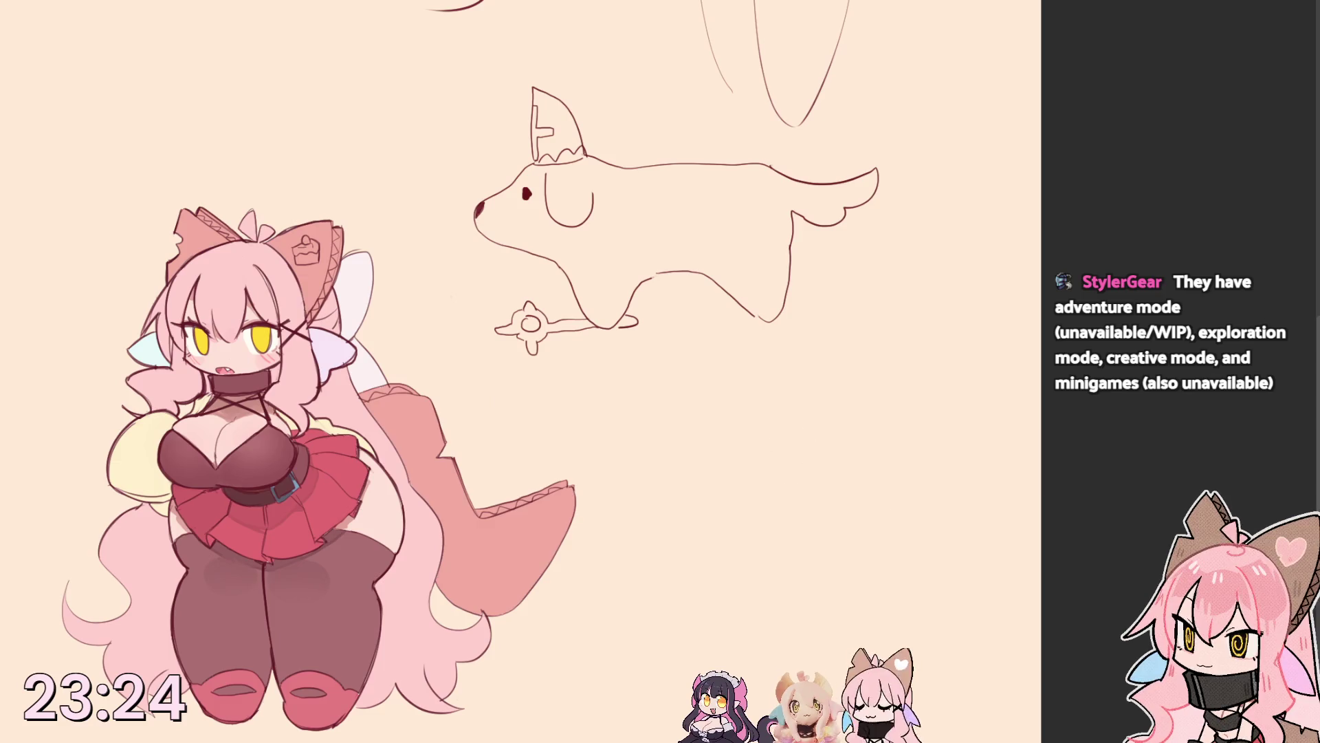
Mirror the canvas to check the drawing, flip it back, and pan toward the upper canvas.
key(m)
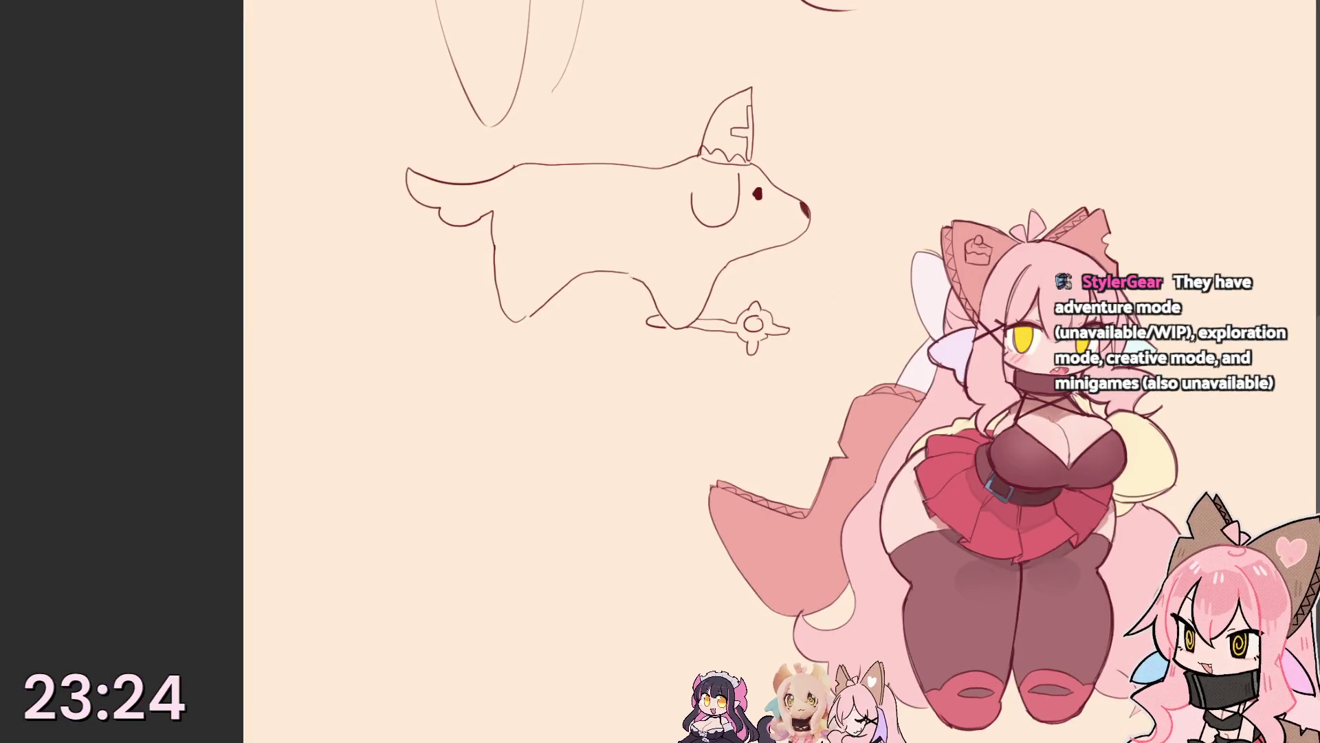
key(m)
drag(318, 339, 180, 389)
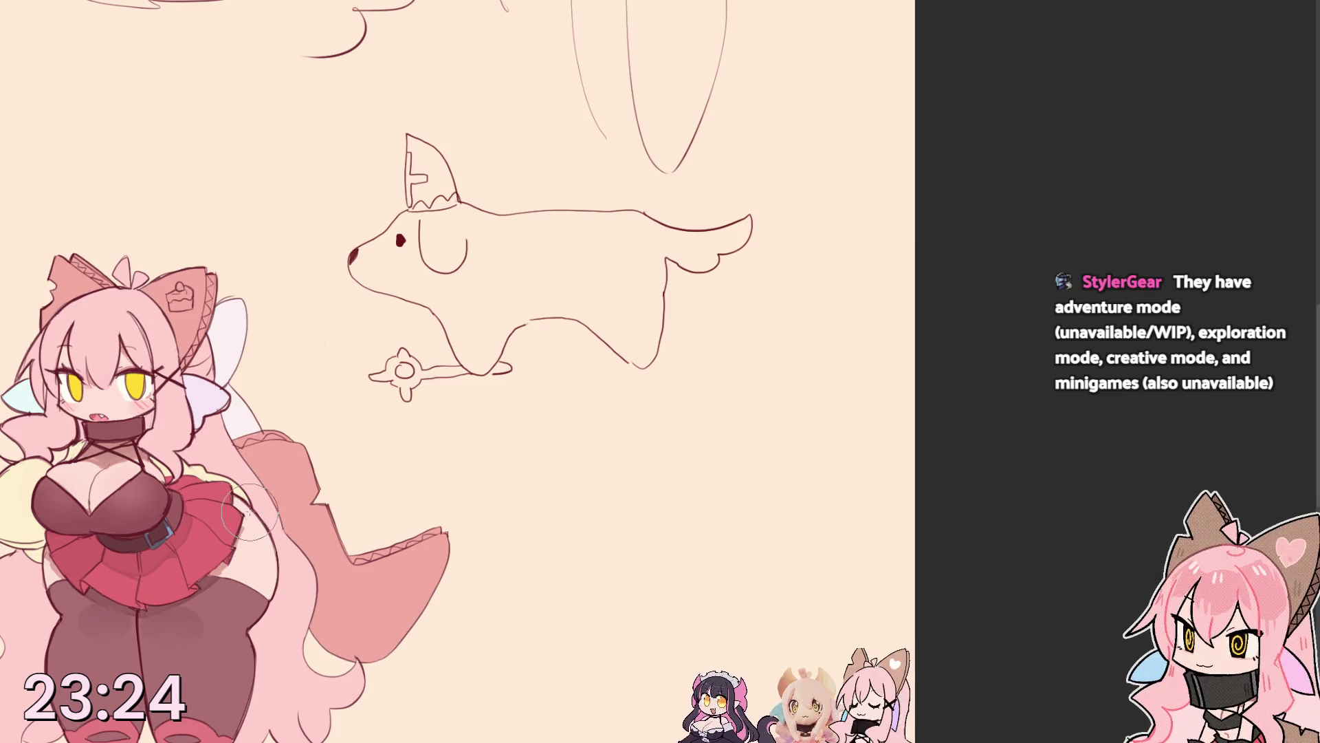
drag(202, 384, 274, 339)
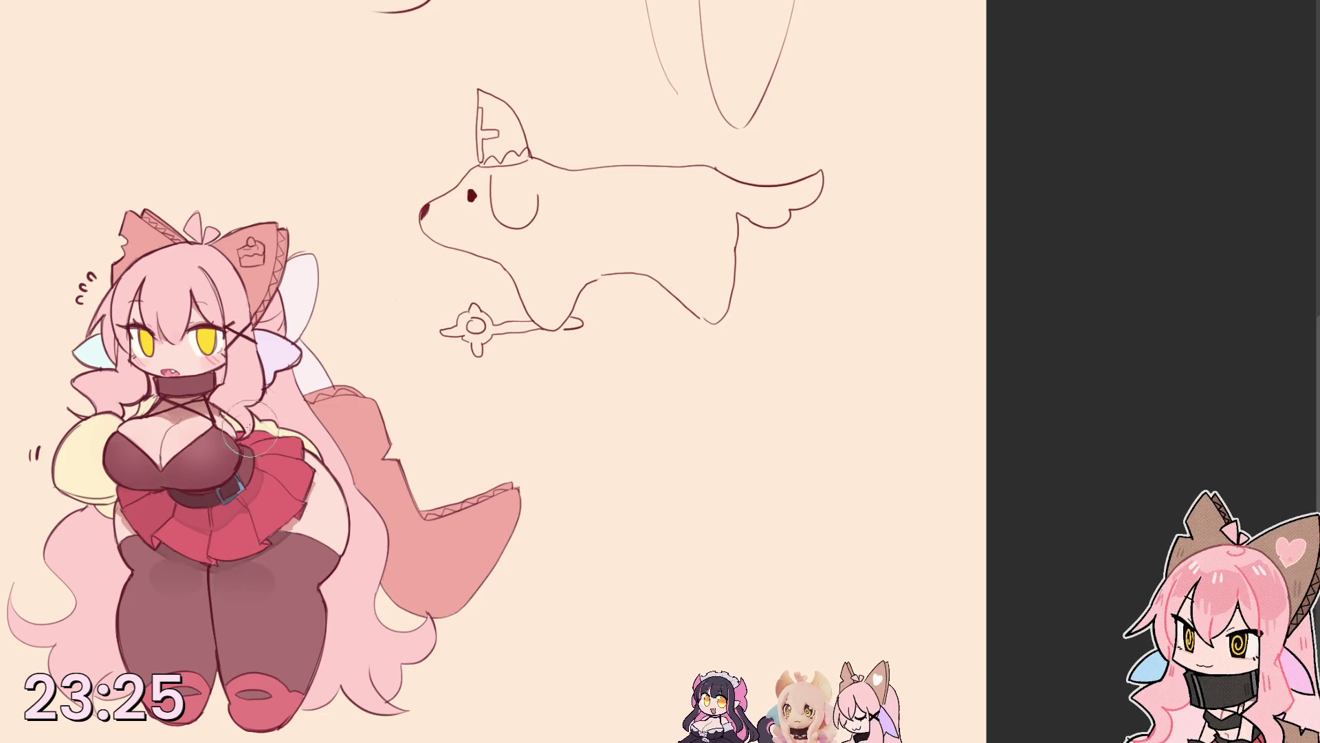
drag(334, 425, 372, 421)
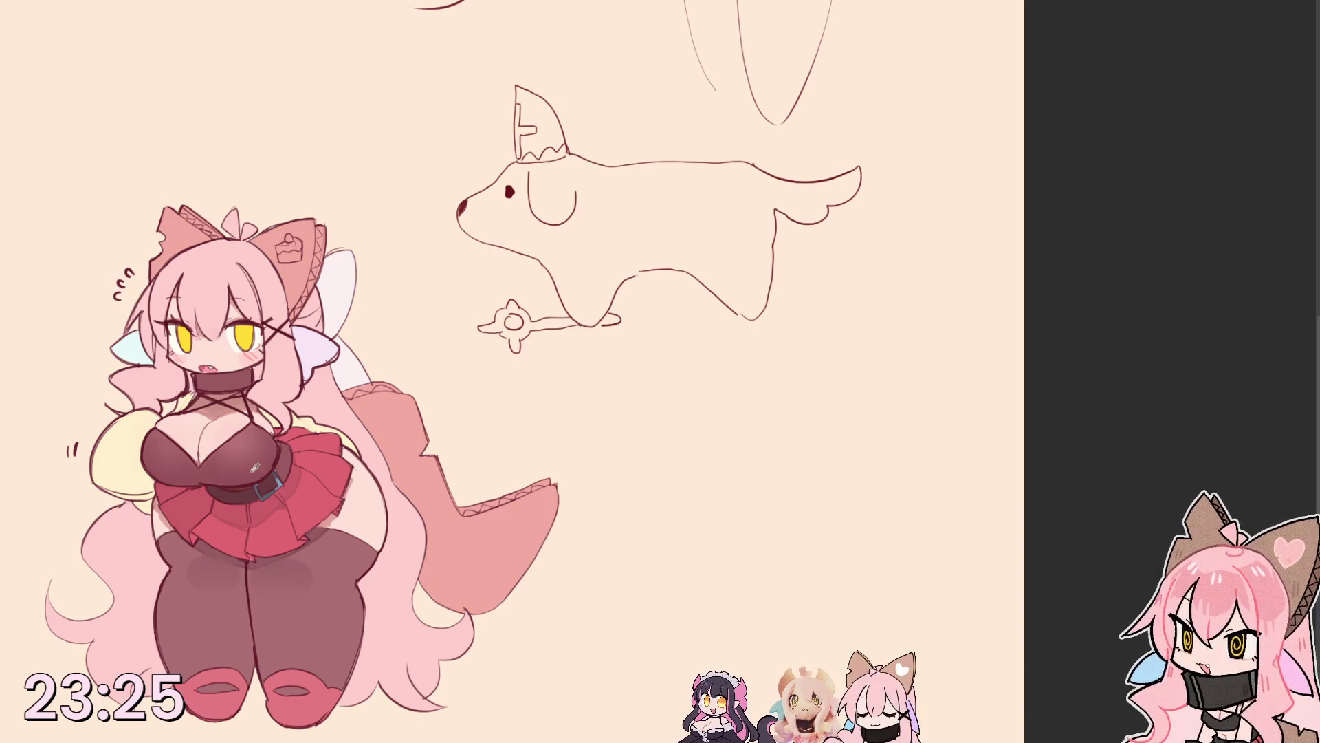
alt+click(234, 483)
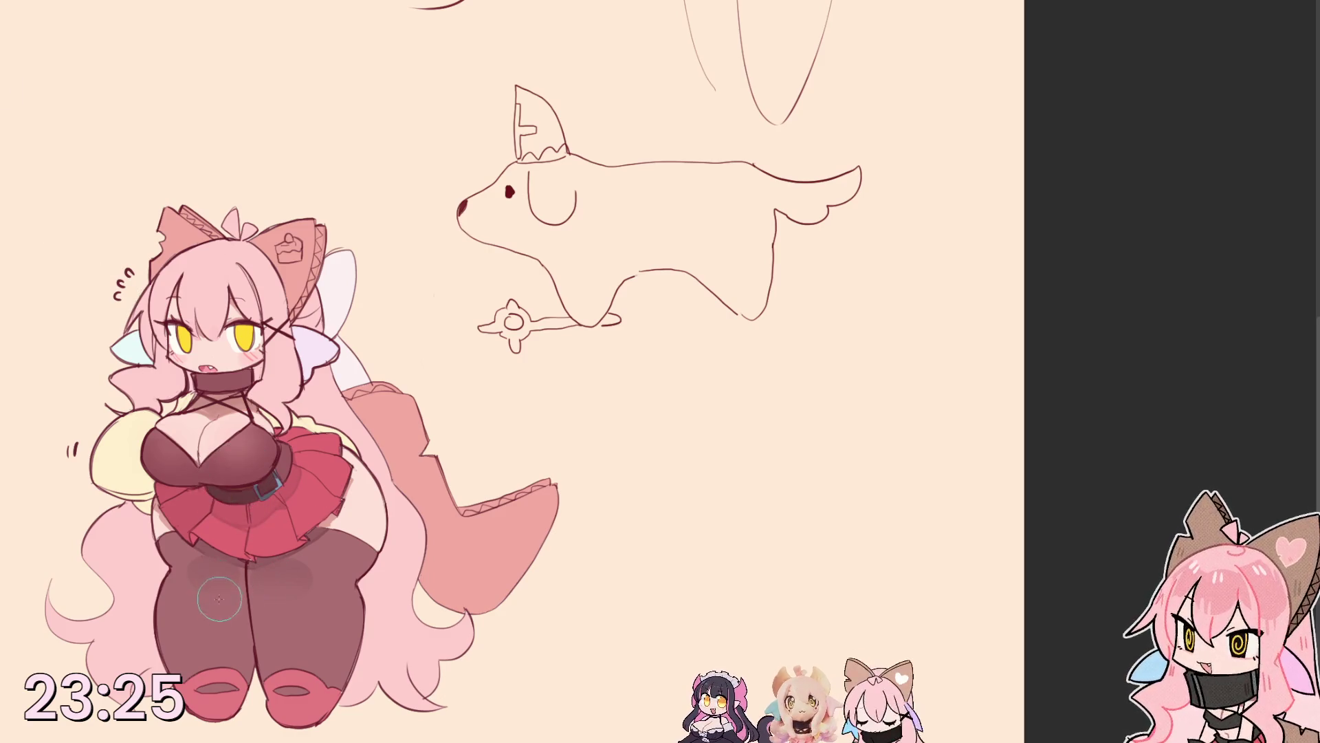
drag(210, 588, 200, 570)
key(ctrl+z)
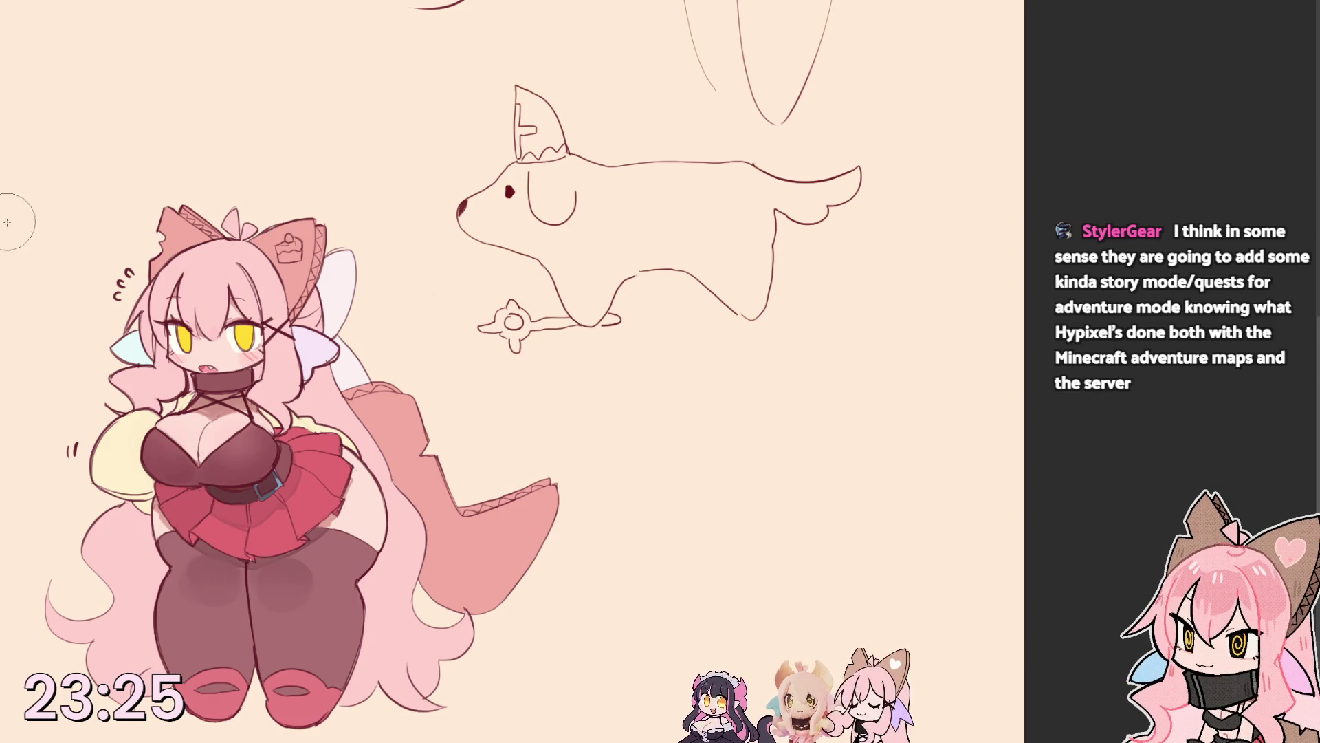
key(h)
key(h)
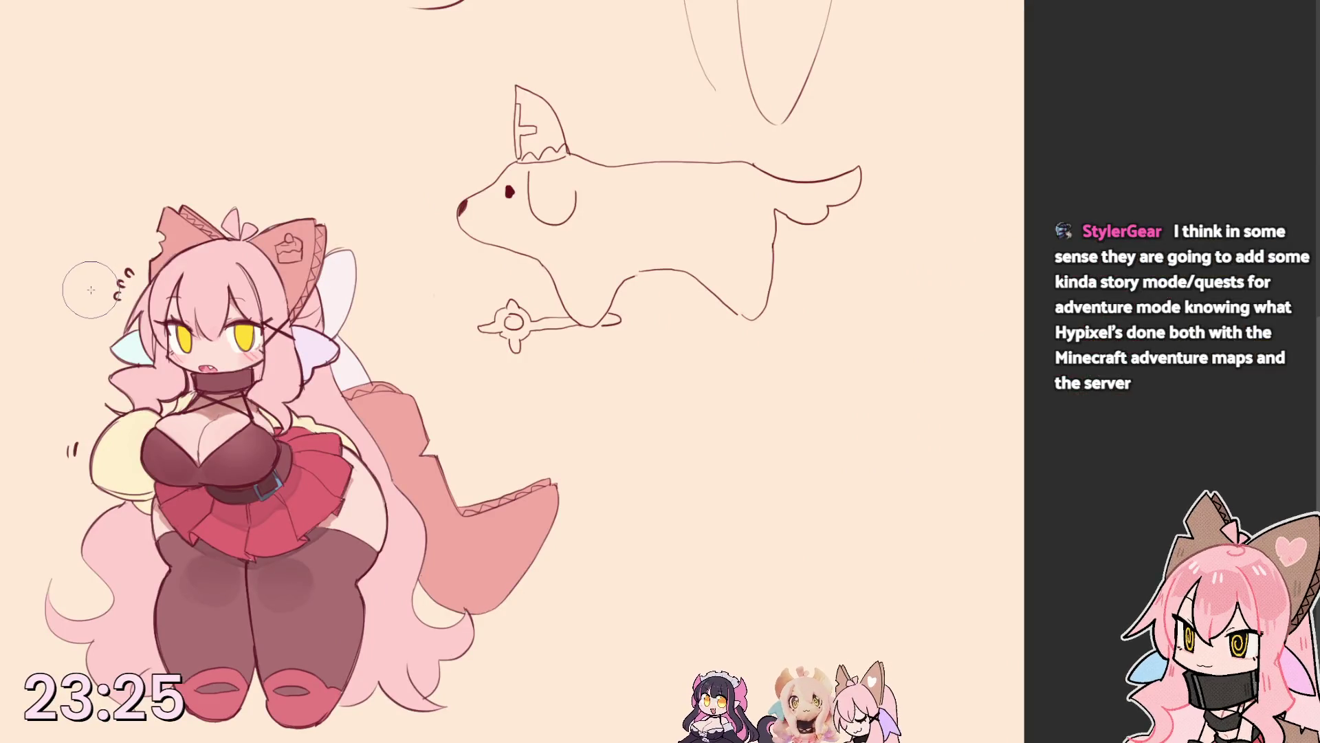
key(Tab)
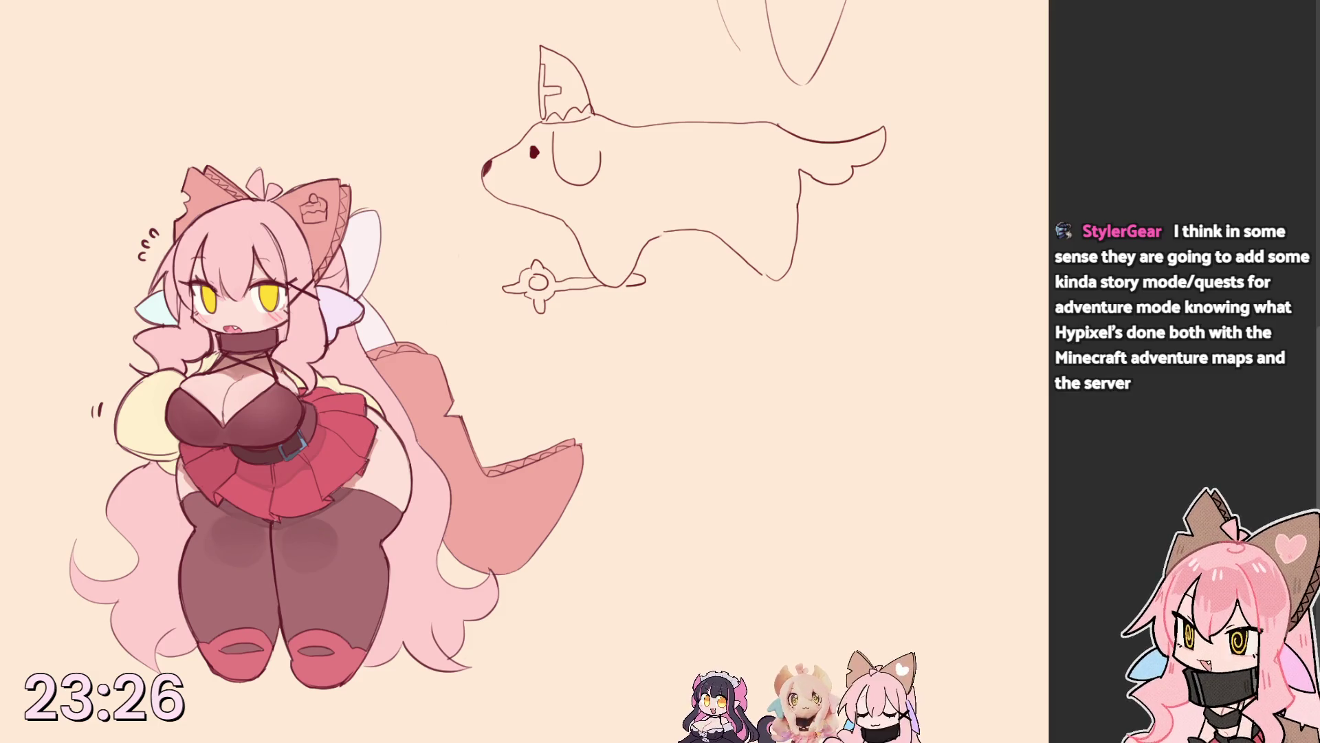
Pick up colours from the belt and chest, then switch to a much larger brush.
click(284, 445)
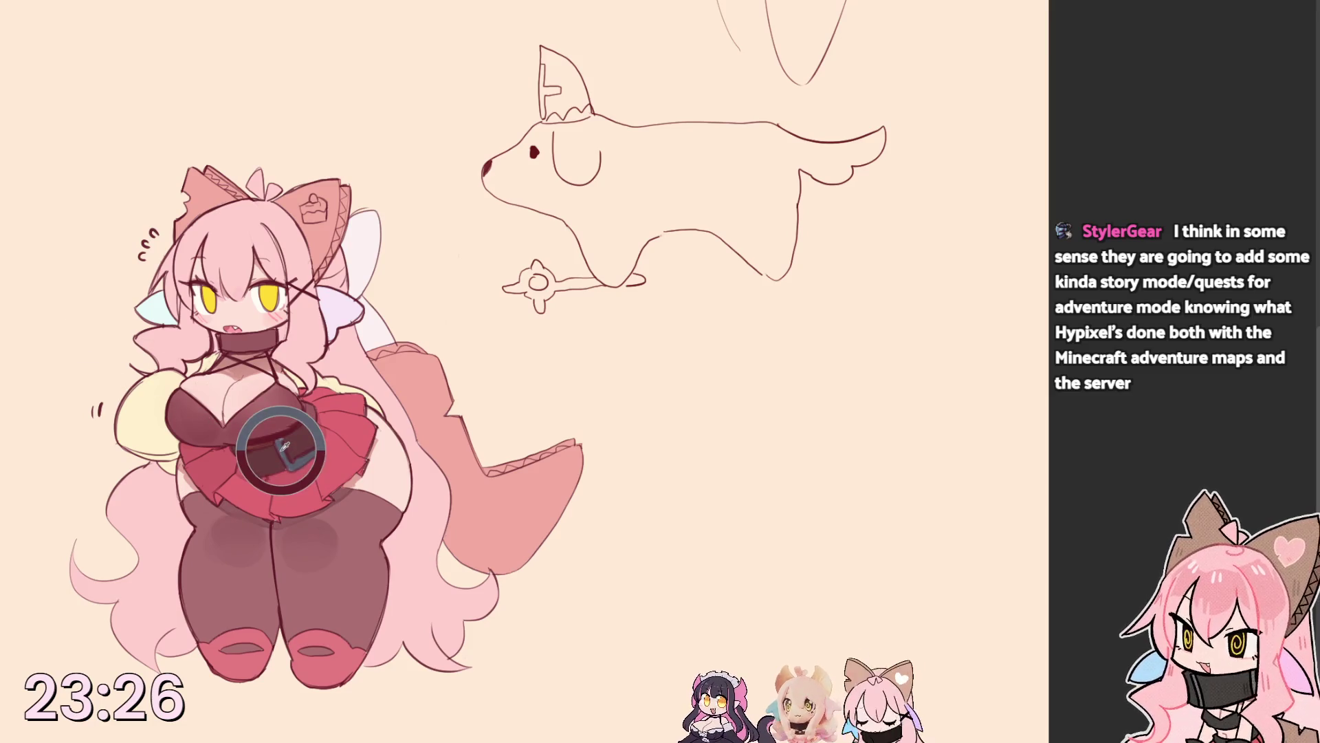
click(201, 420)
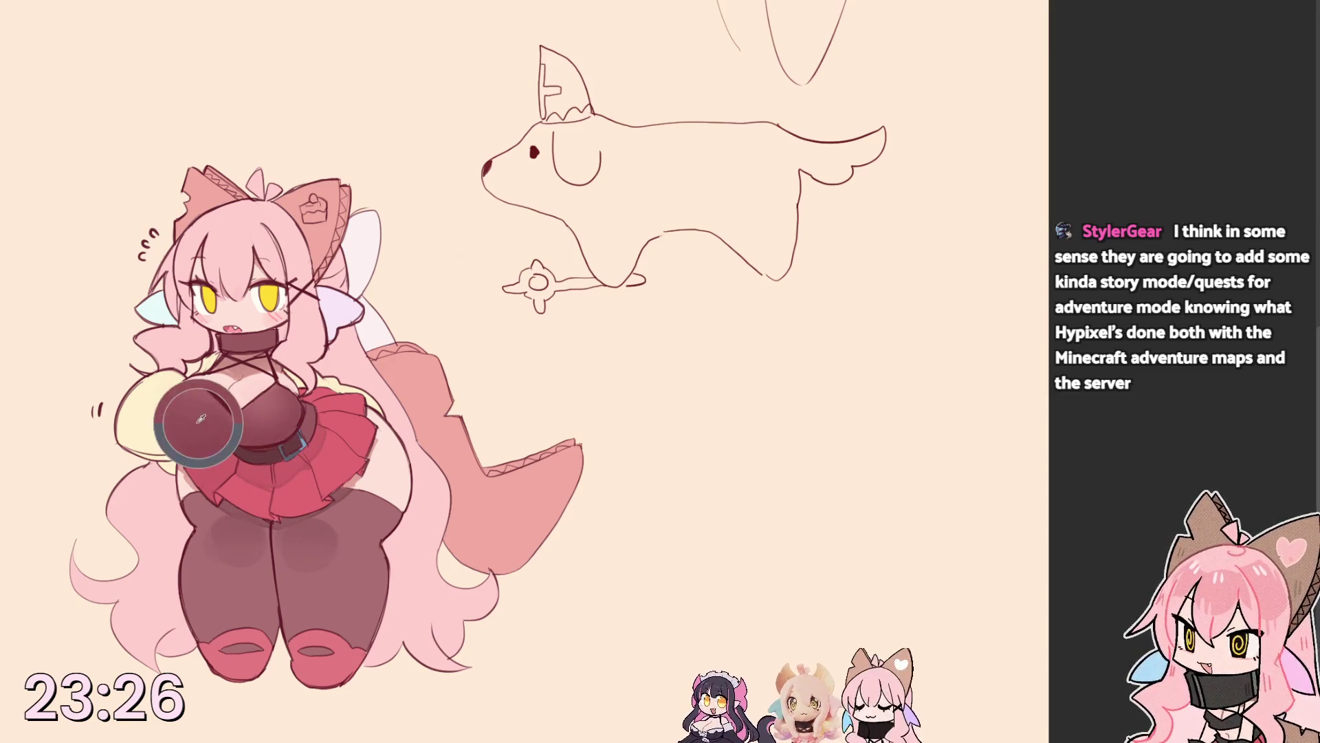
click(176, 401)
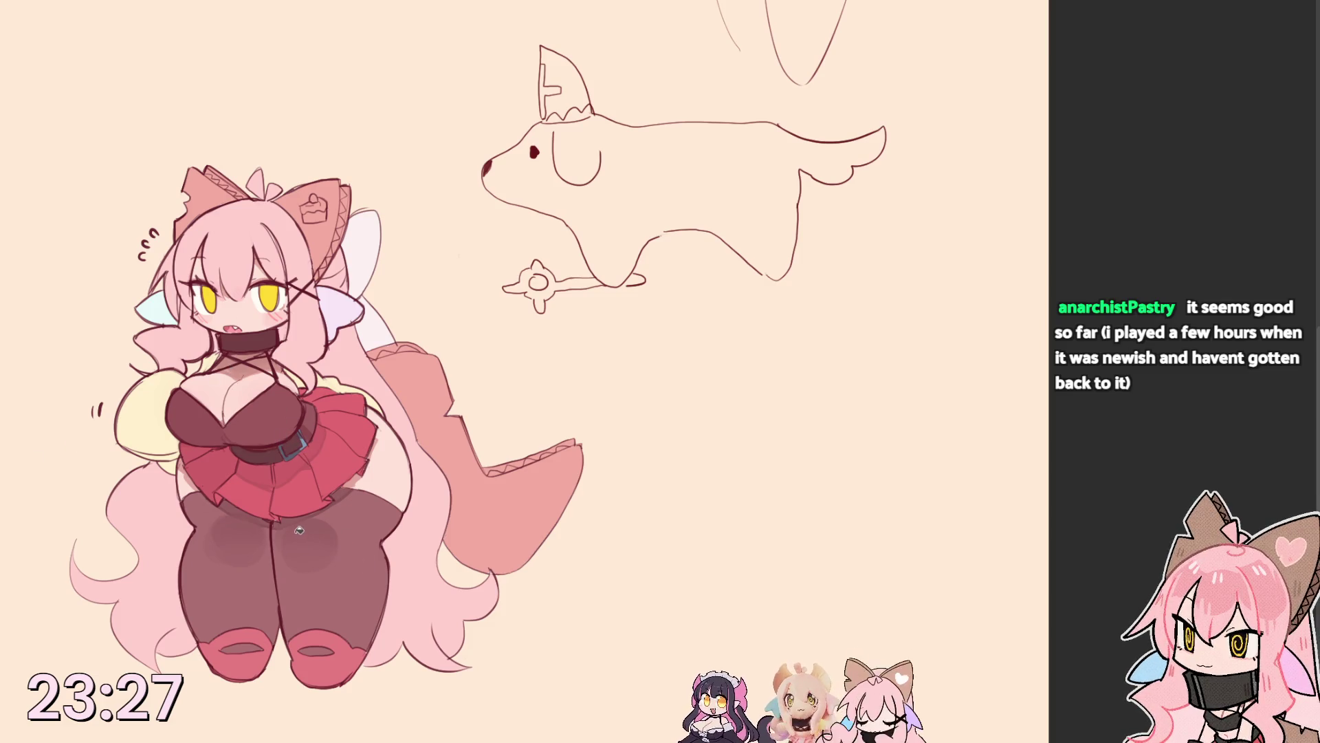
key(e)
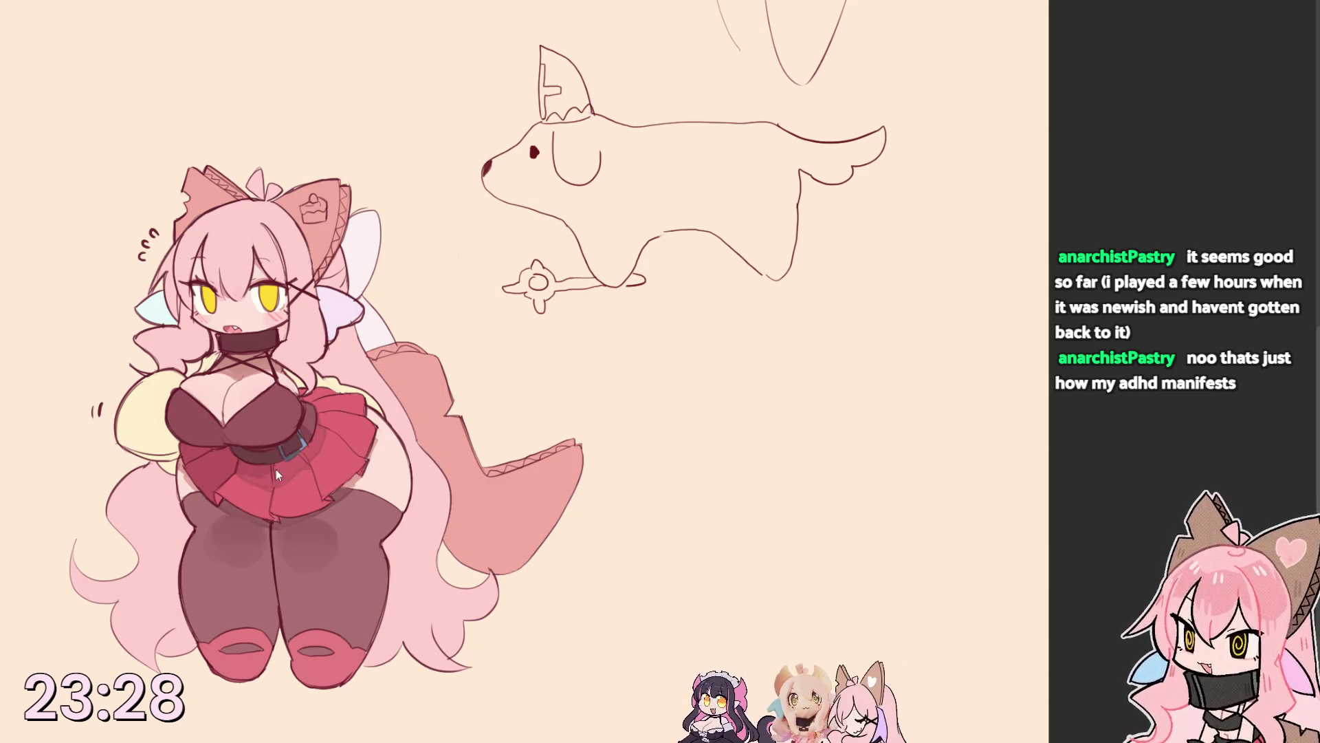
key(bracketright)
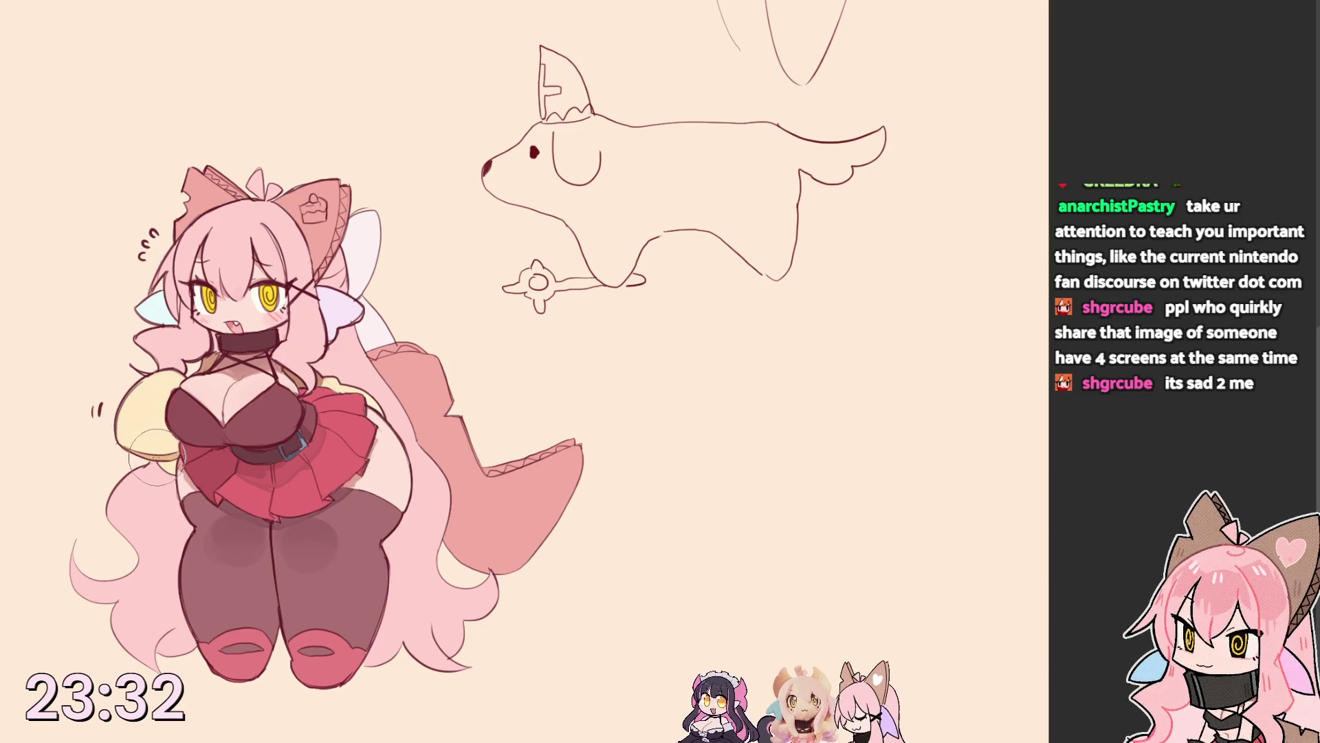
Paint dark brown over the character's neck and chest.
drag(172, 365, 206, 362)
Remove the stray dark brown scribble from the neck.
key(ctrl+z)
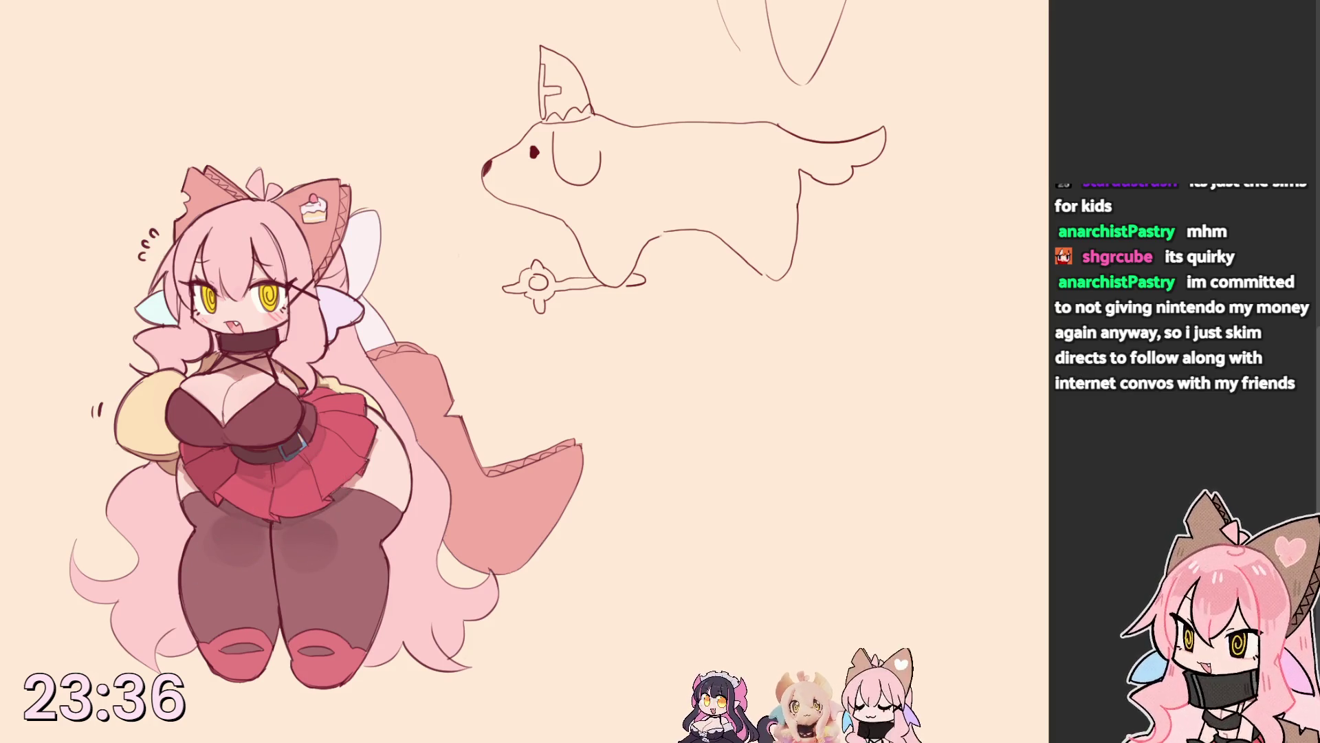
Brush light plaid streaks onto the red skirt and delete the dog sketch.
mouse_move(363, 416)
mouse_down()
mouse_move(347, 468)
mouse_move(309, 505)
mouse_up()
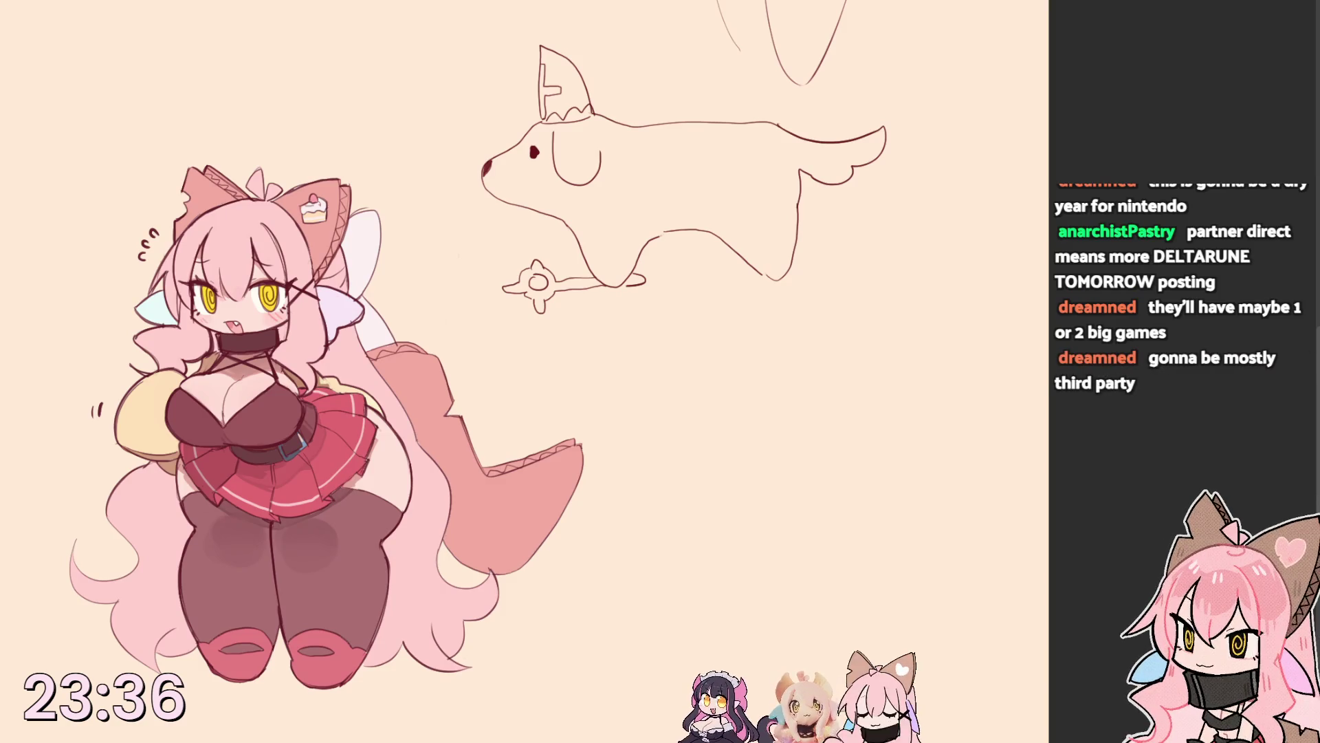
key(Delete)
key(ctrl+z)
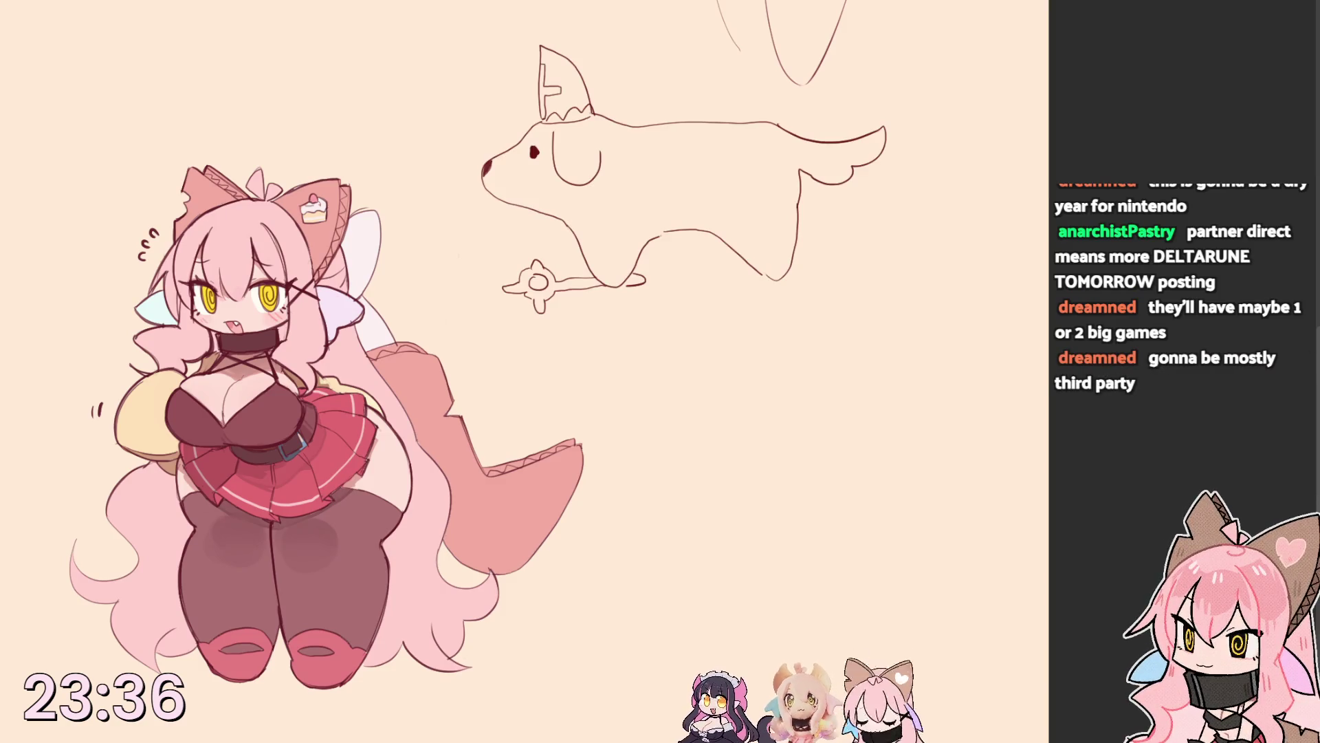
key(Delete)
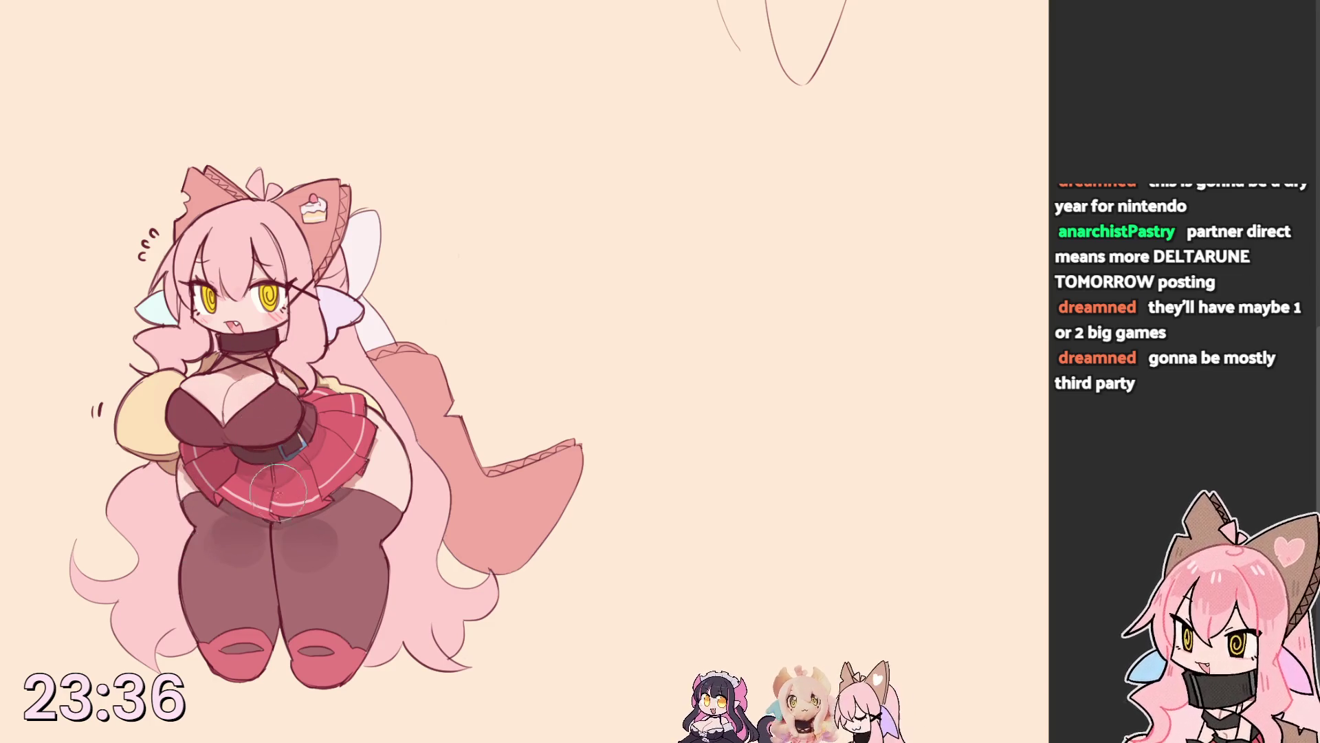
Widen the view and sketch a small cat doodle with a closed eye at the lower left.
key(Tab)
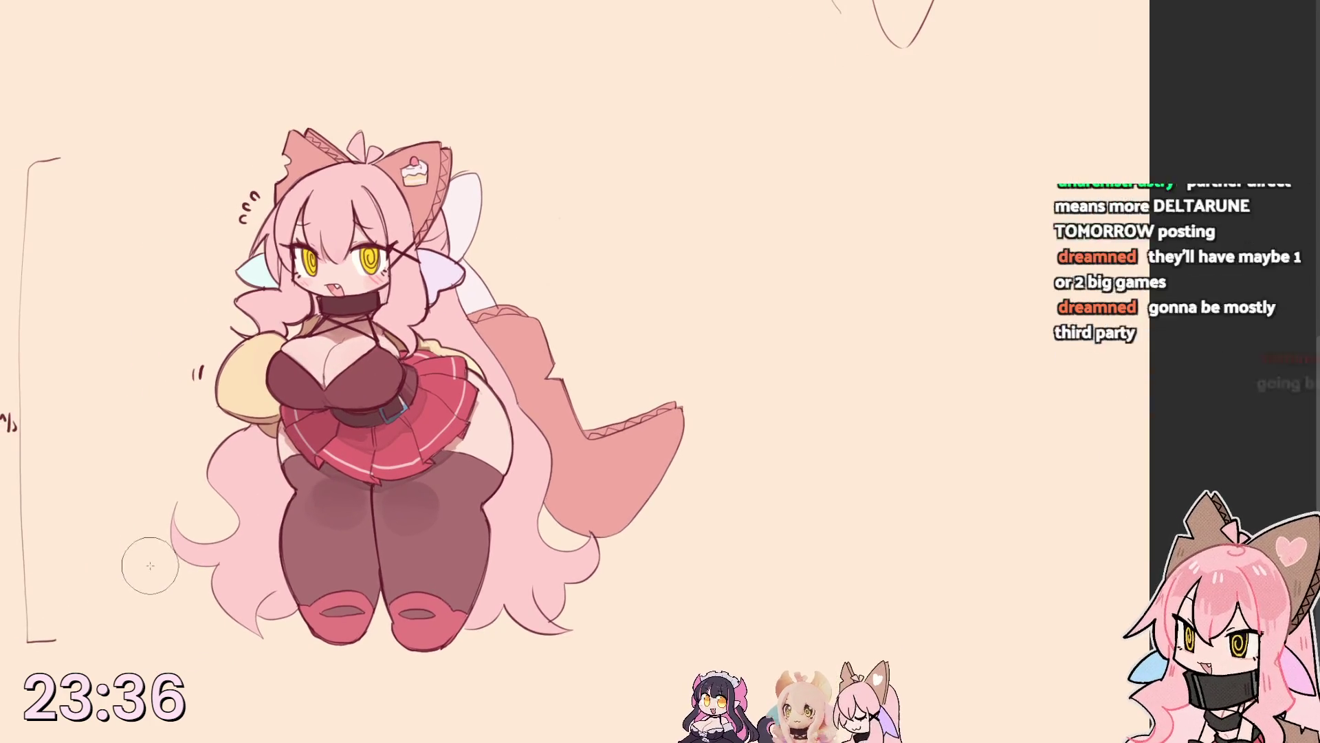
mouse_move(157, 576)
mouse_down()
mouse_move(195, 607)
mouse_move(180, 574)
mouse_move(208, 585)
mouse_move(182, 626)
mouse_move(229, 621)
mouse_up()
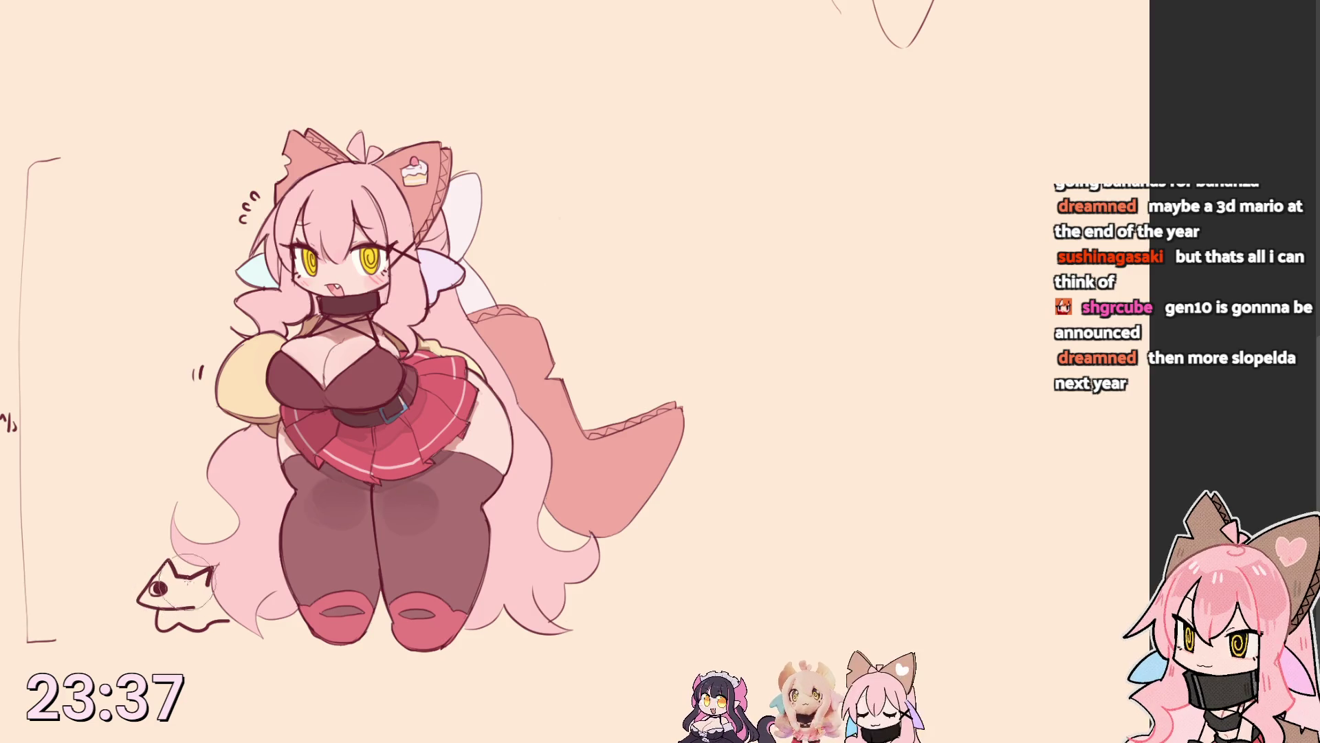
drag(186, 595, 215, 583)
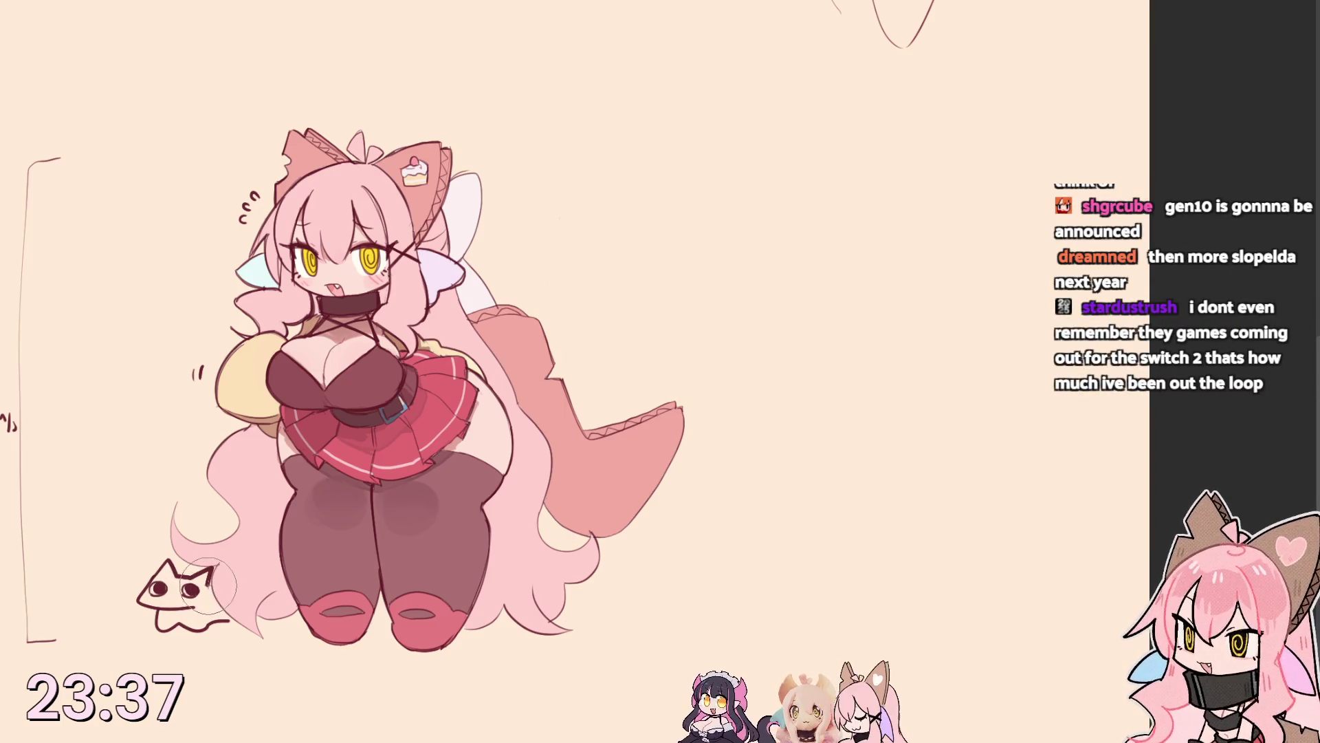
drag(227, 623, 246, 617)
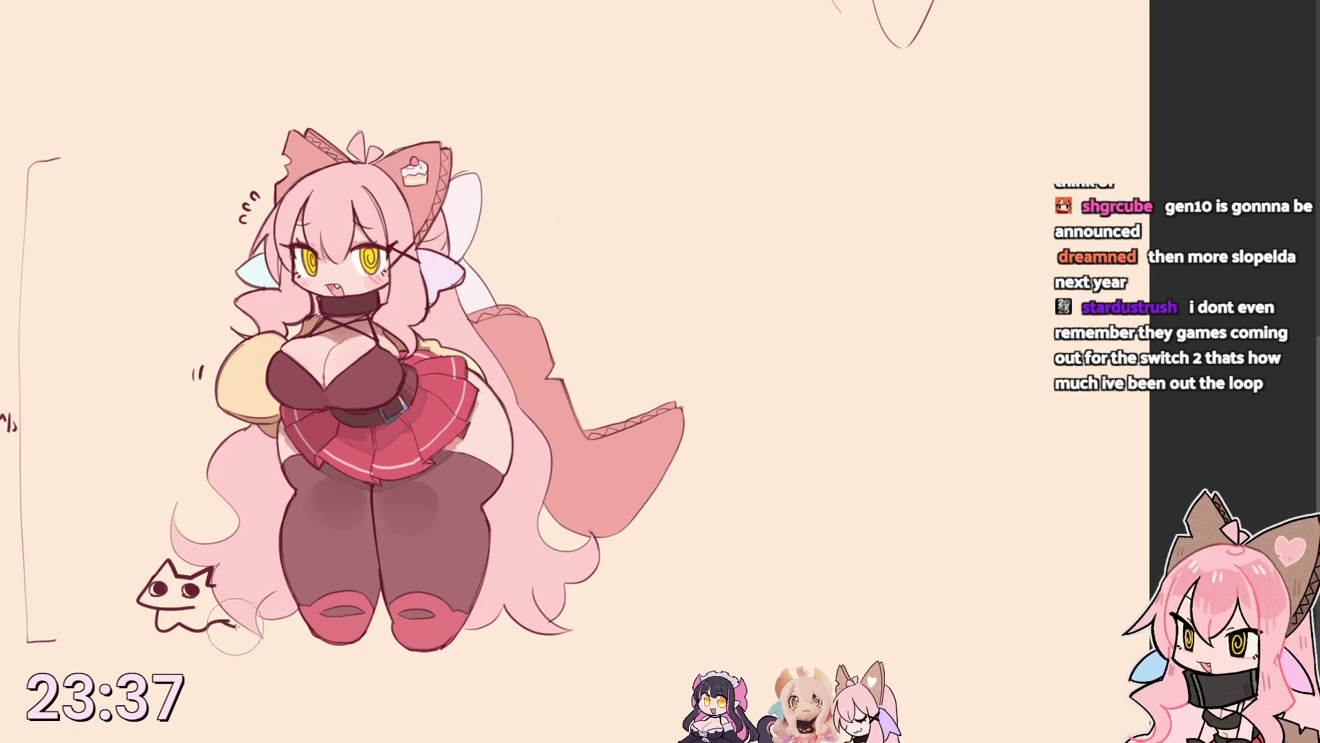
key(ctrl+z)
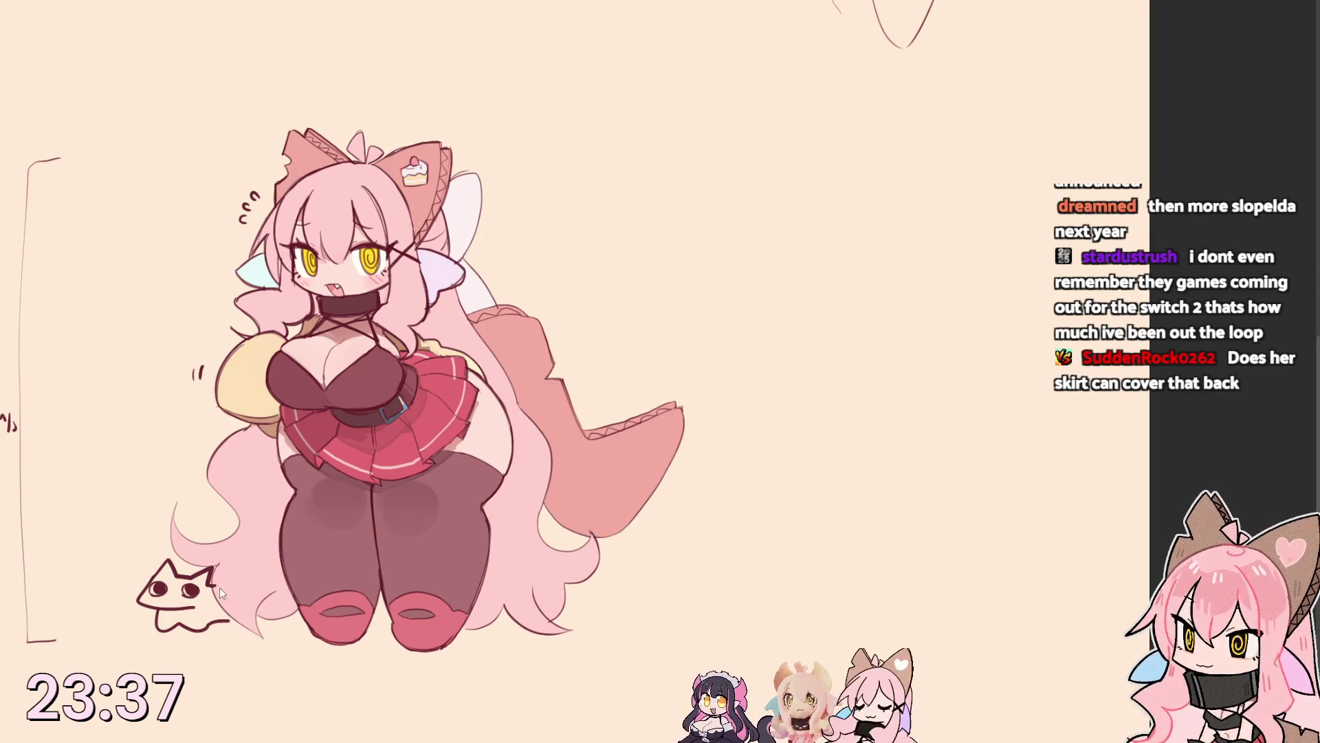
mouse_move(211, 585)
mouse_down()
mouse_move(262, 568)
mouse_move(236, 593)
mouse_move(242, 623)
mouse_up()
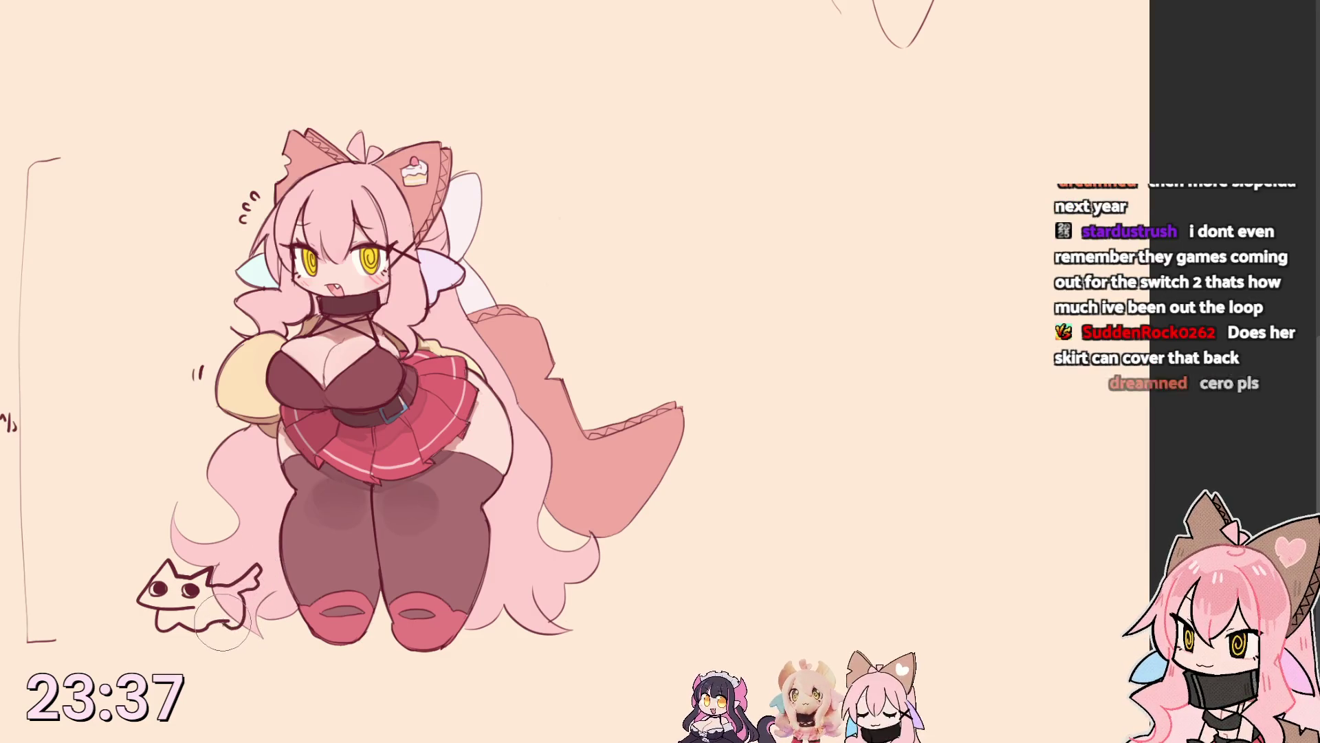
key(ctrl+z)
key(ctrl+z)
key(ctrl+z)
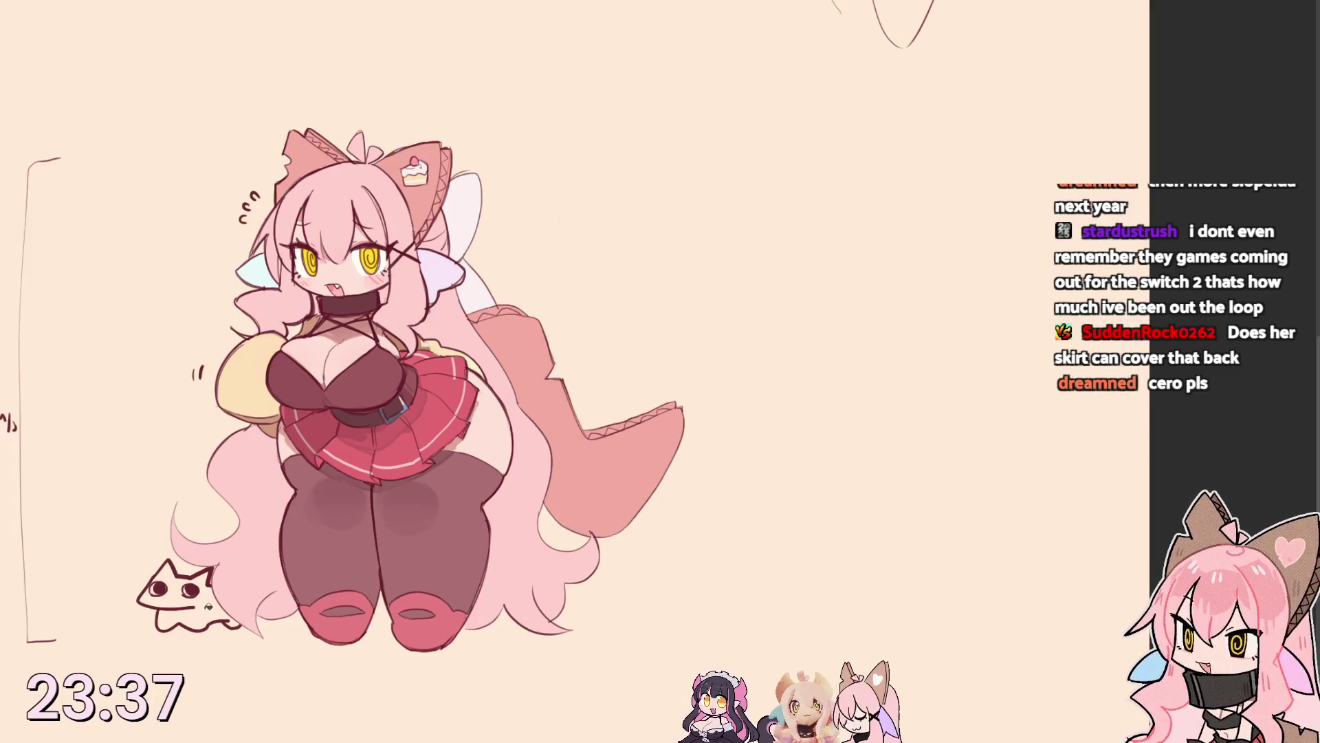
Fill the cat doodle dark maroon, add its second white eye, and reshape its silhouette.
click(208, 615)
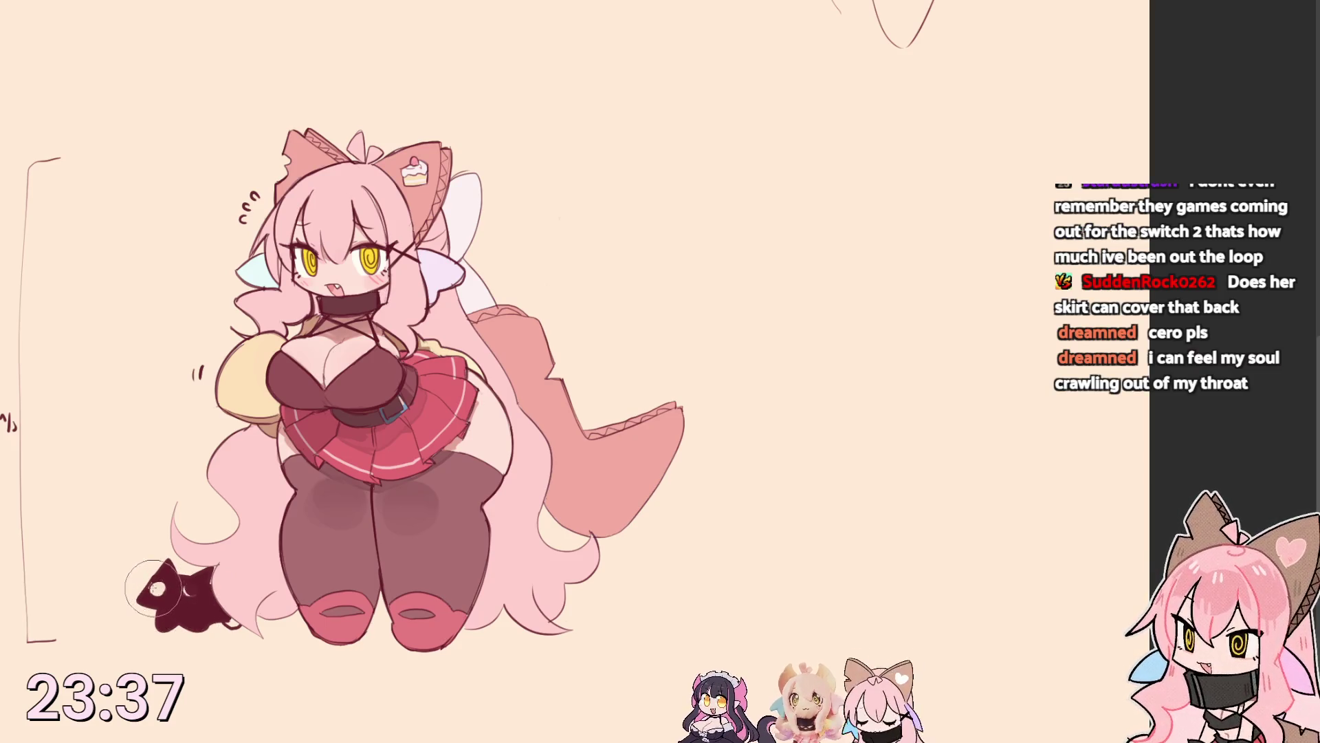
click(192, 591)
click(190, 590)
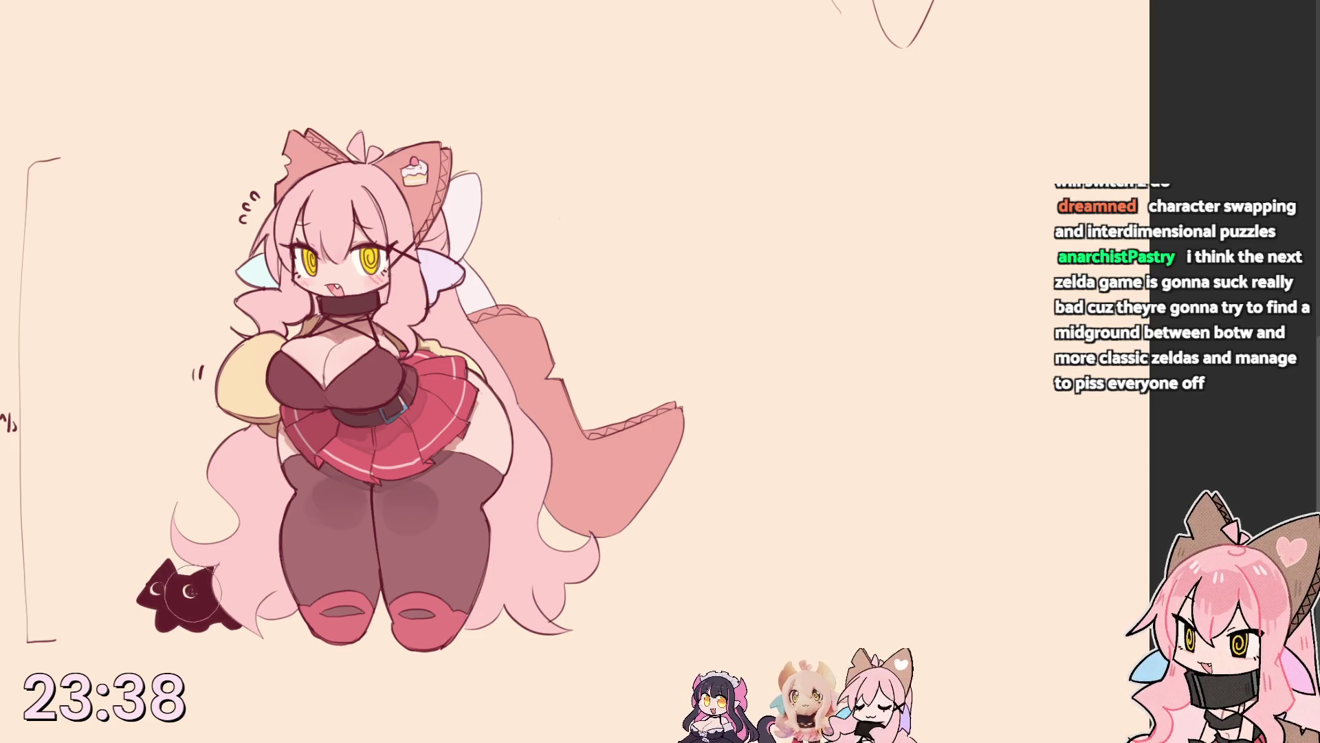
drag(198, 600, 162, 612)
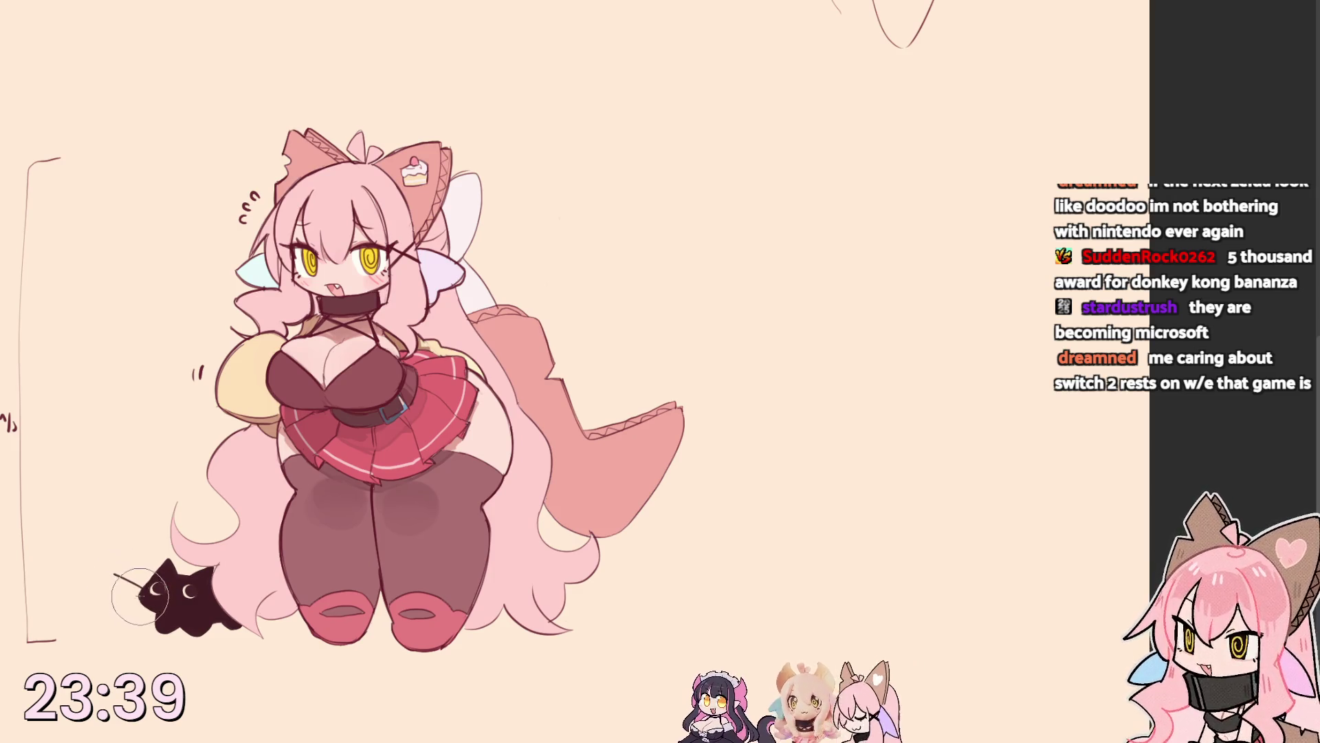
Draw two whiskers extending left from the cat's face, then shade the left boot darker red.
drag(141, 593, 125, 597)
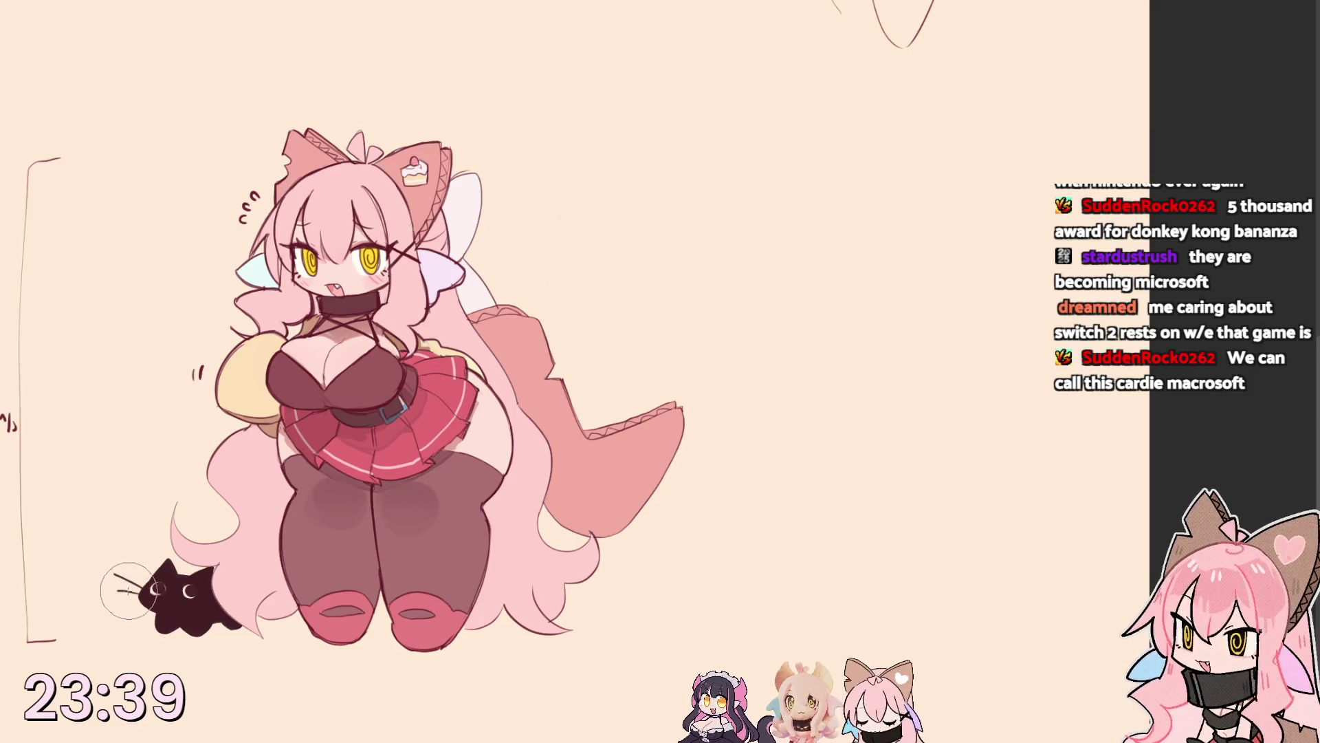
drag(145, 585, 122, 583)
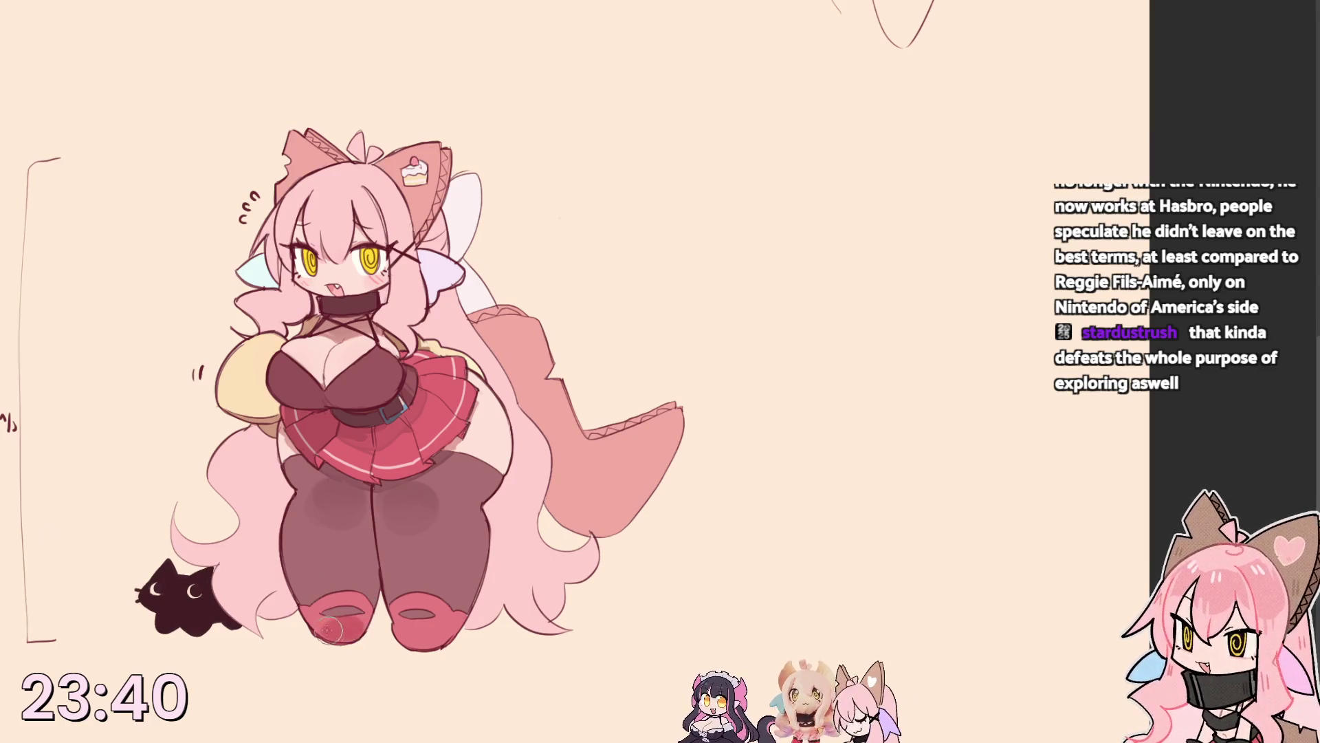
drag(339, 634, 433, 634)
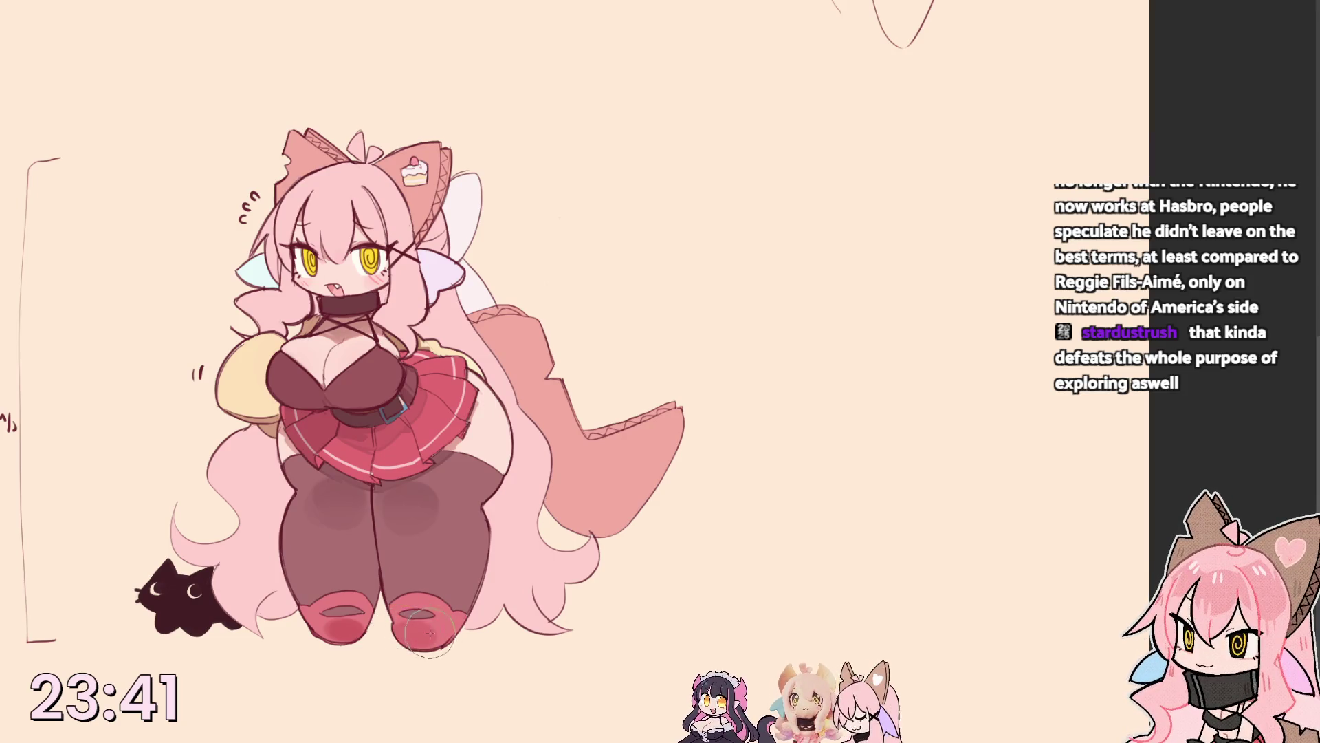
Deepen the red shading on the right boot and dab a small highlight dot on a boot.
drag(399, 633, 413, 634)
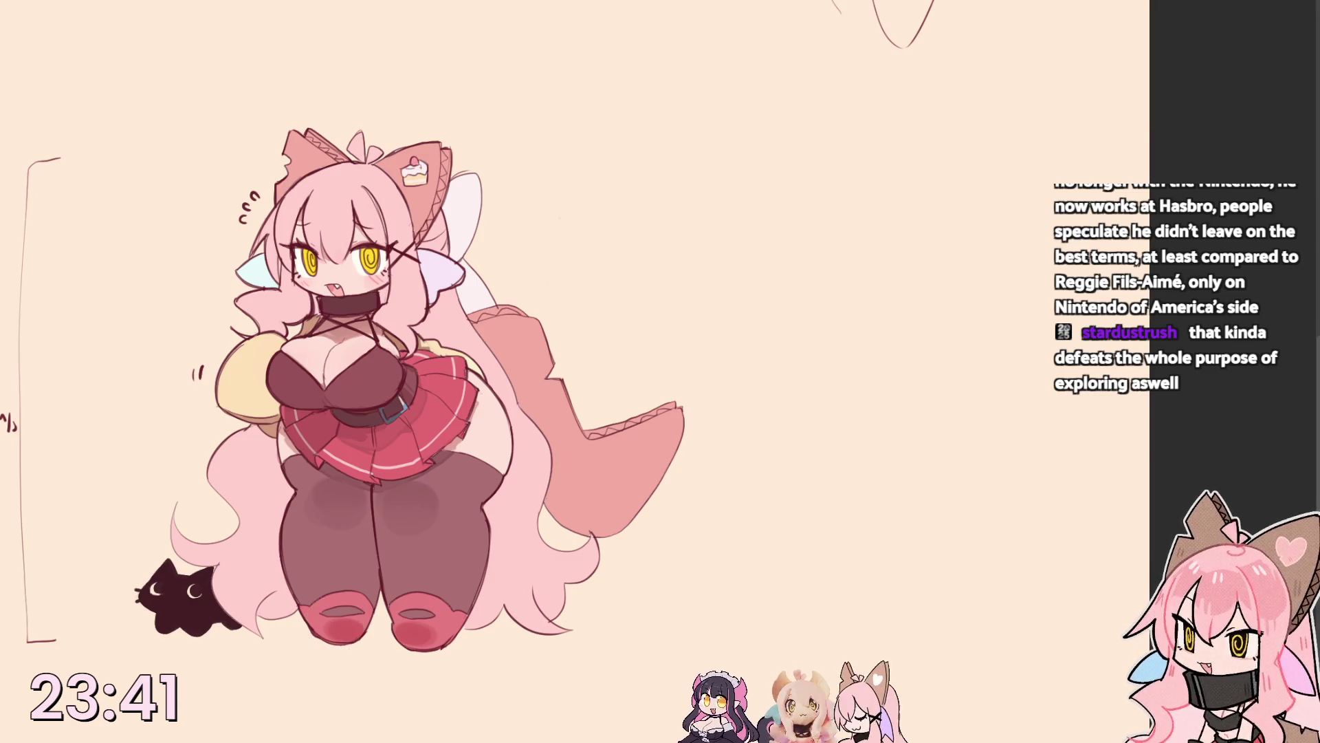
click(332, 623)
Dab a highlight dot on the other boot, sample the left boot colour, and soften the stocking shading.
click(410, 625)
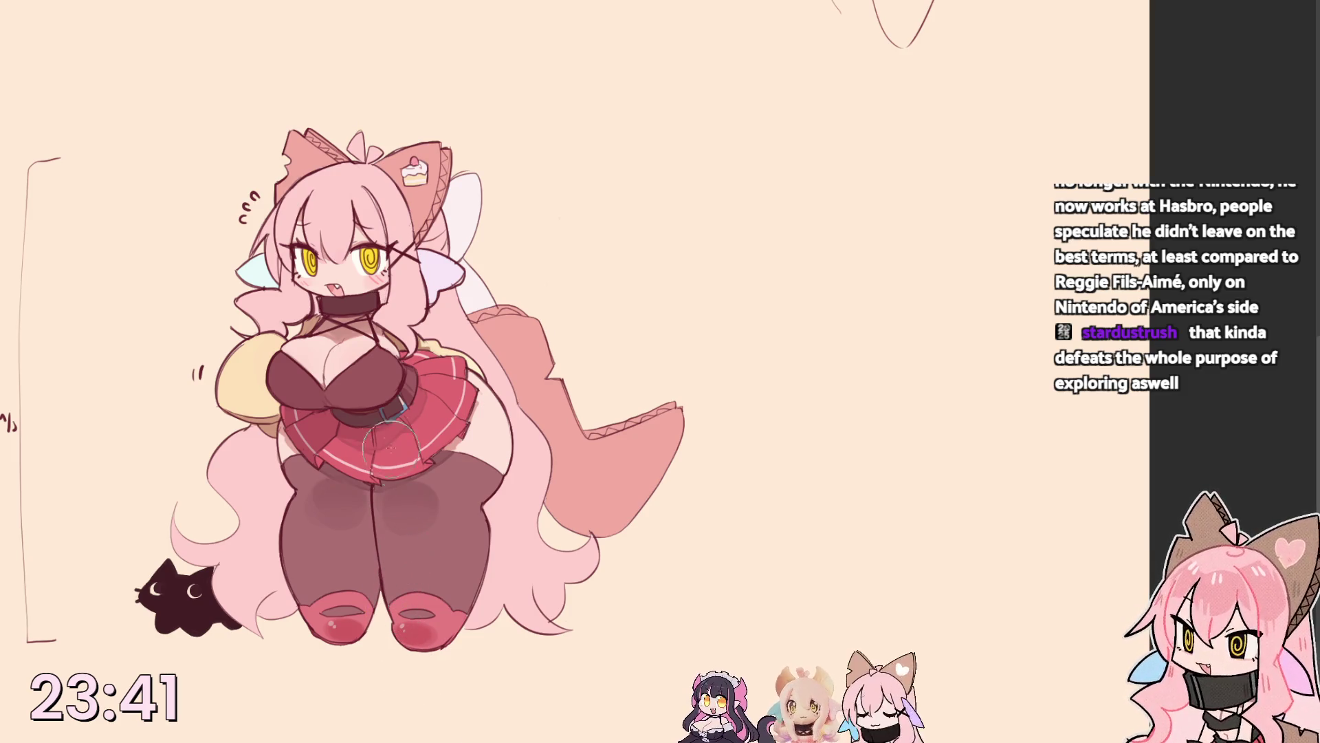
alt+click(346, 559)
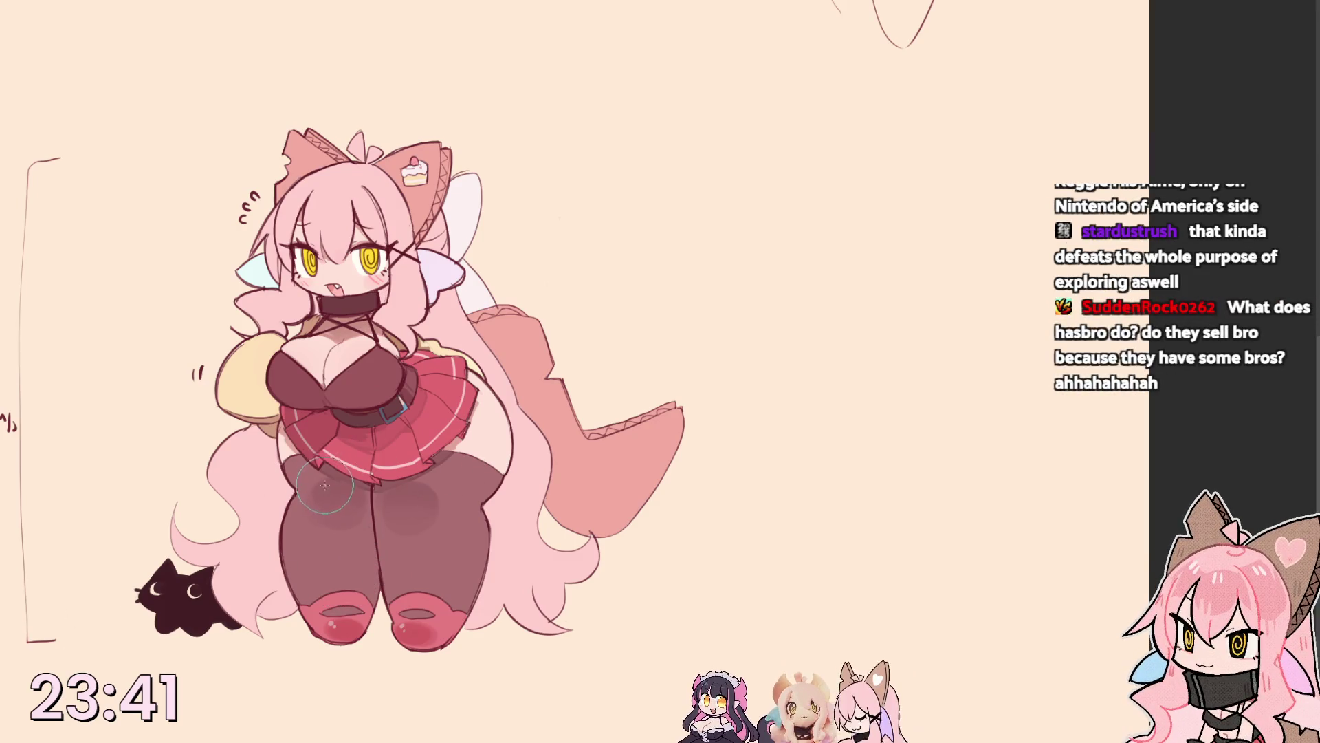
mouse_move(325, 486)
mouse_down()
mouse_move(391, 493)
mouse_move(413, 476)
mouse_move(402, 487)
mouse_up()
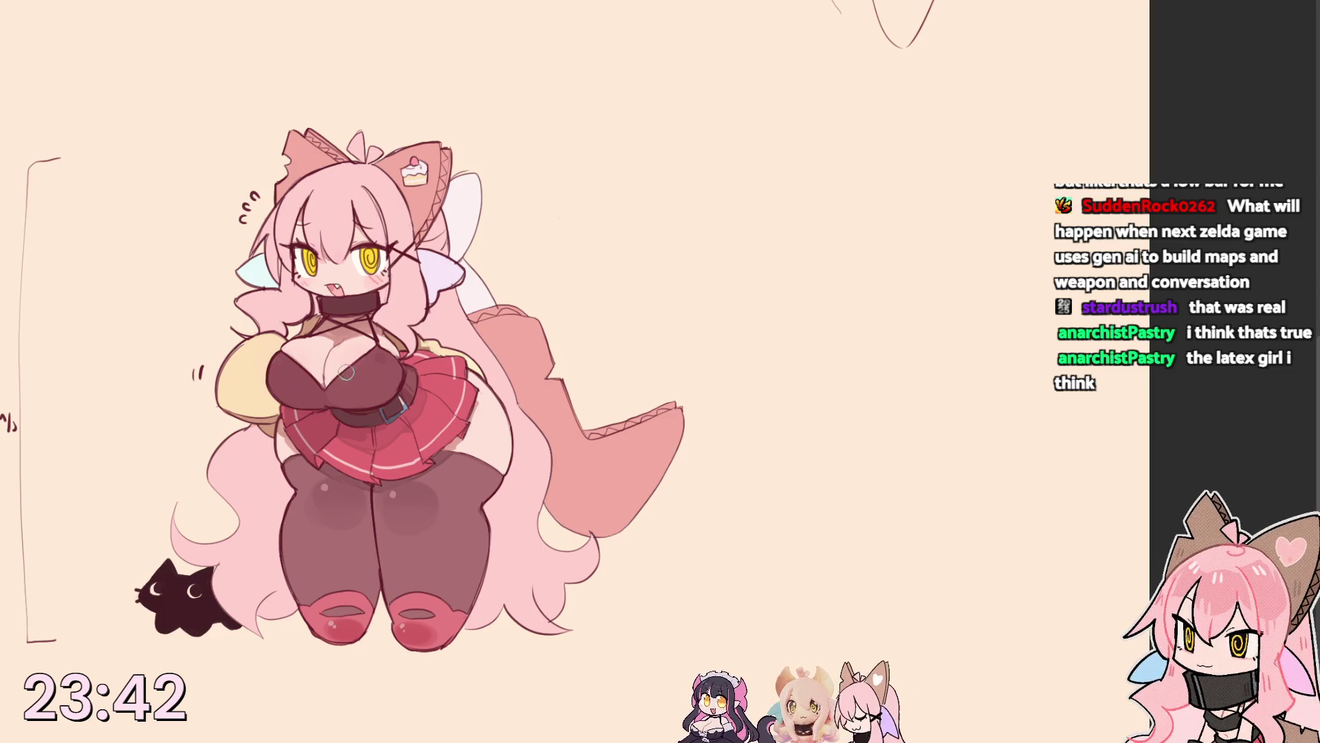
alt+click(346, 355)
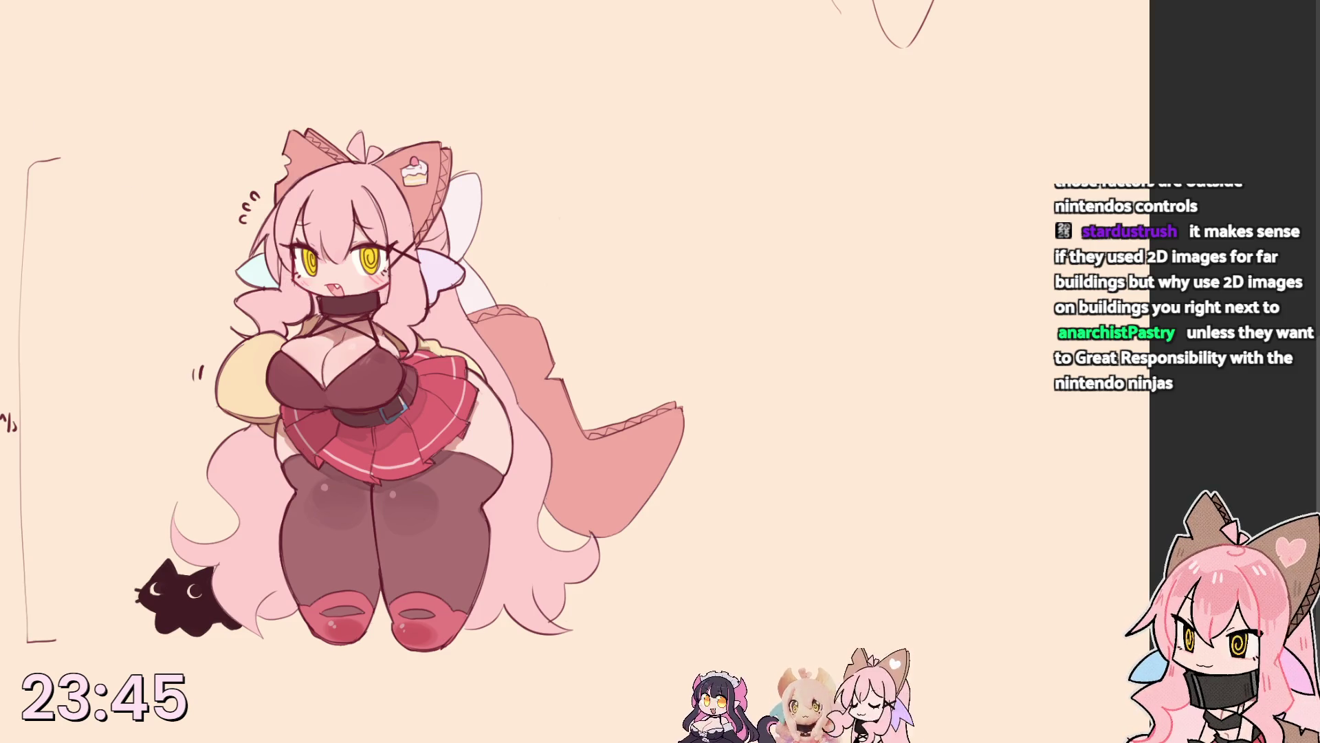
alt+click(293, 275)
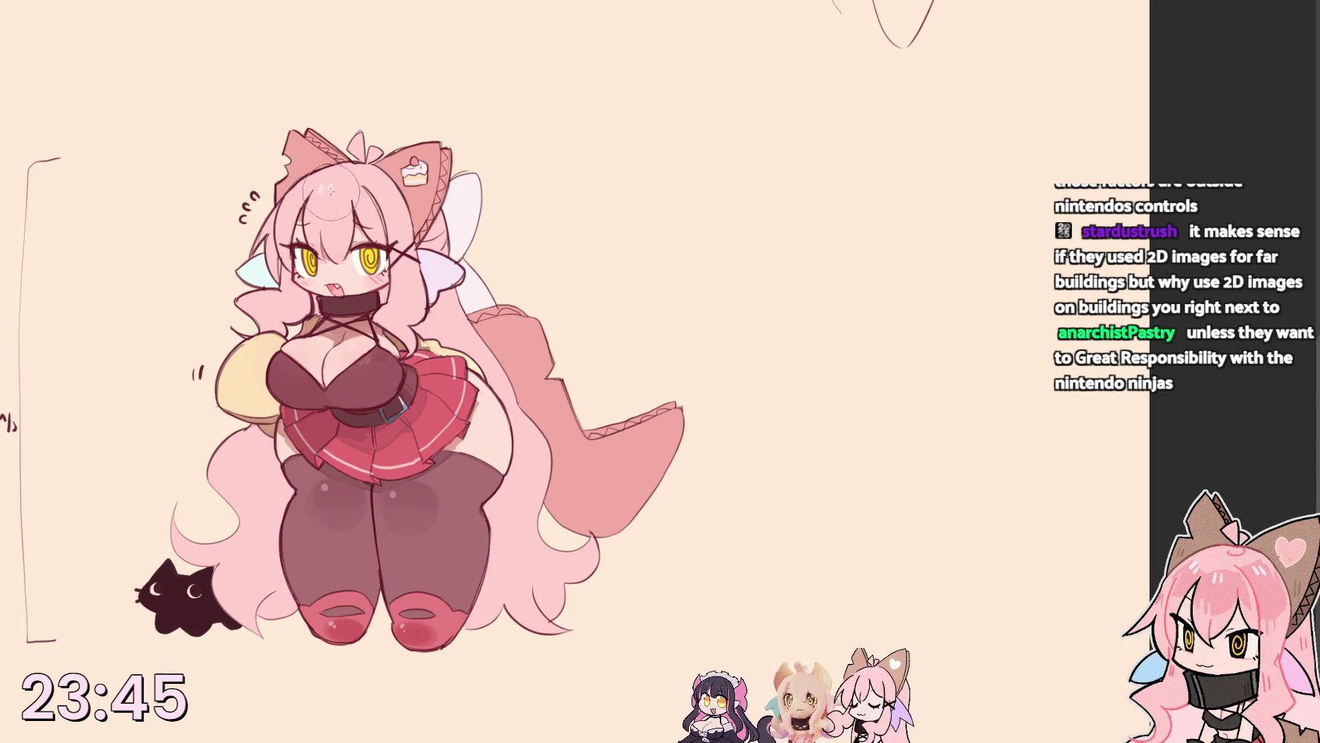
key(bracketright)
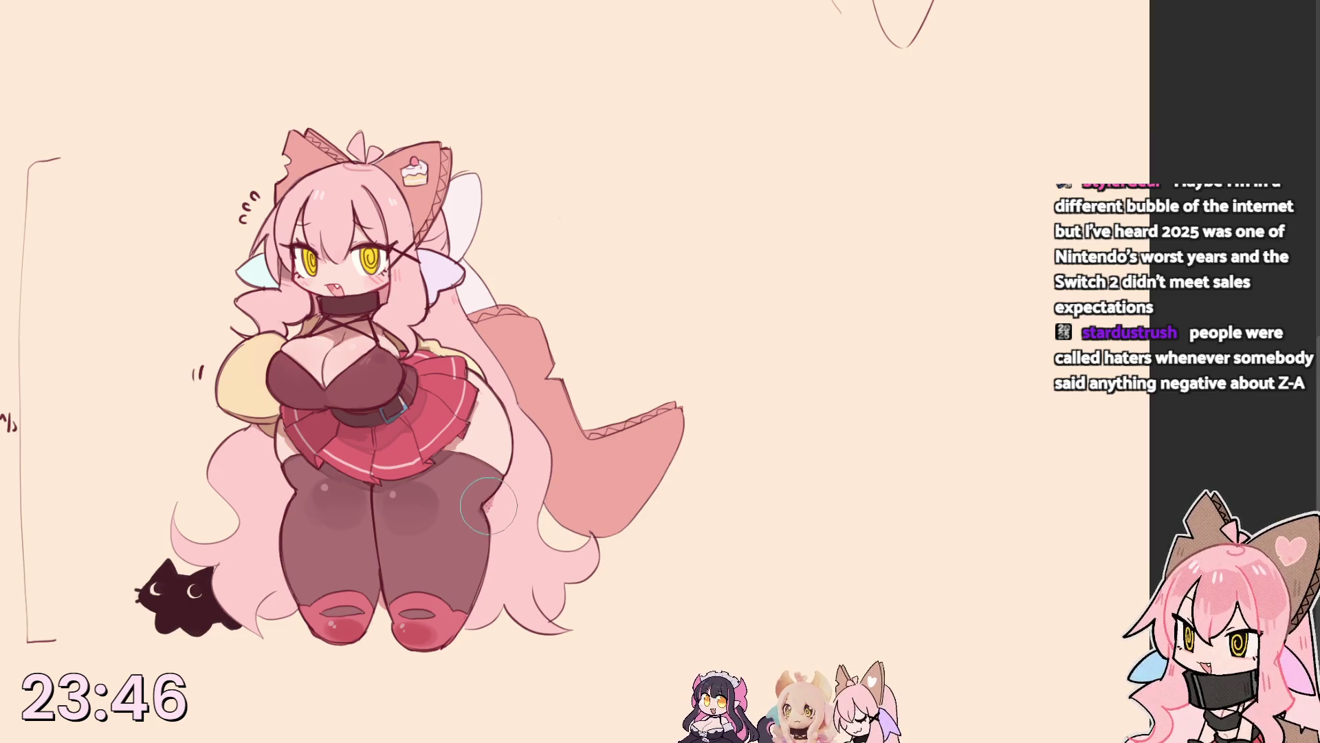
key(h)
key(h)
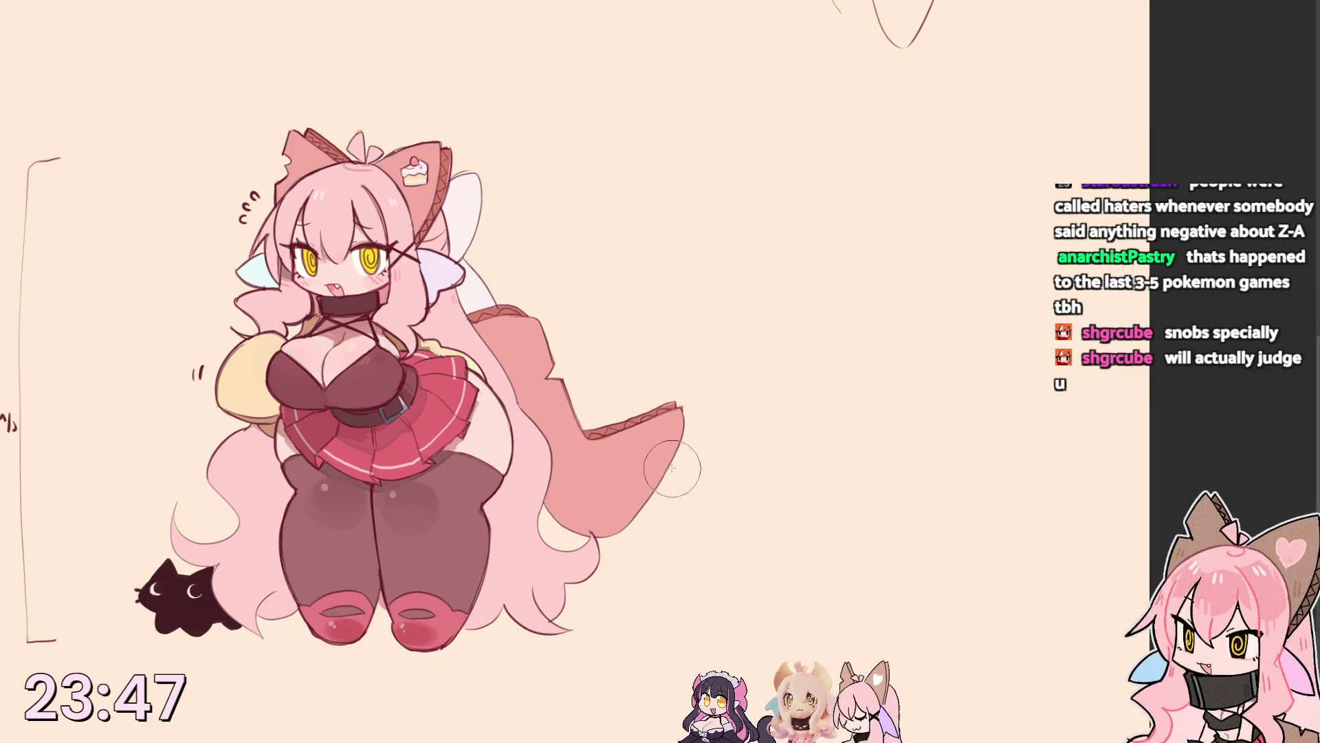
drag(667, 413, 668, 446)
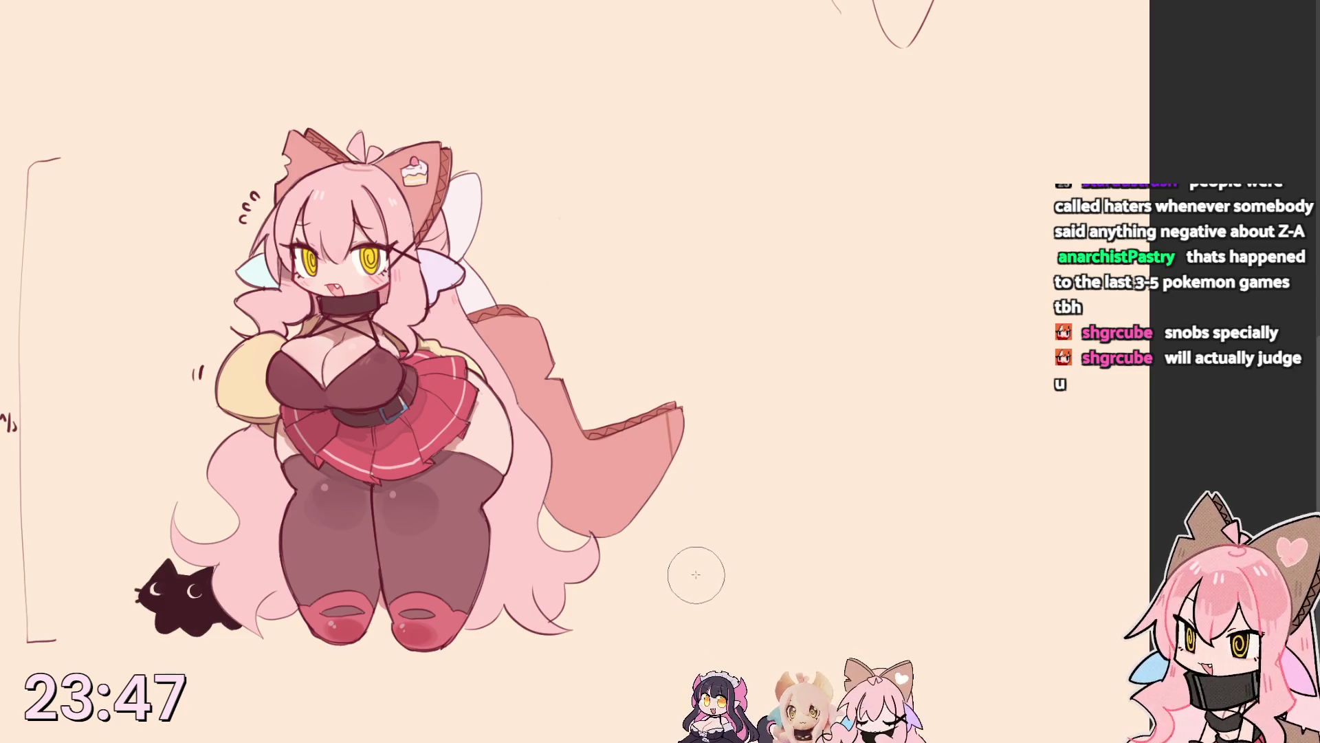
key(ctrl+z)
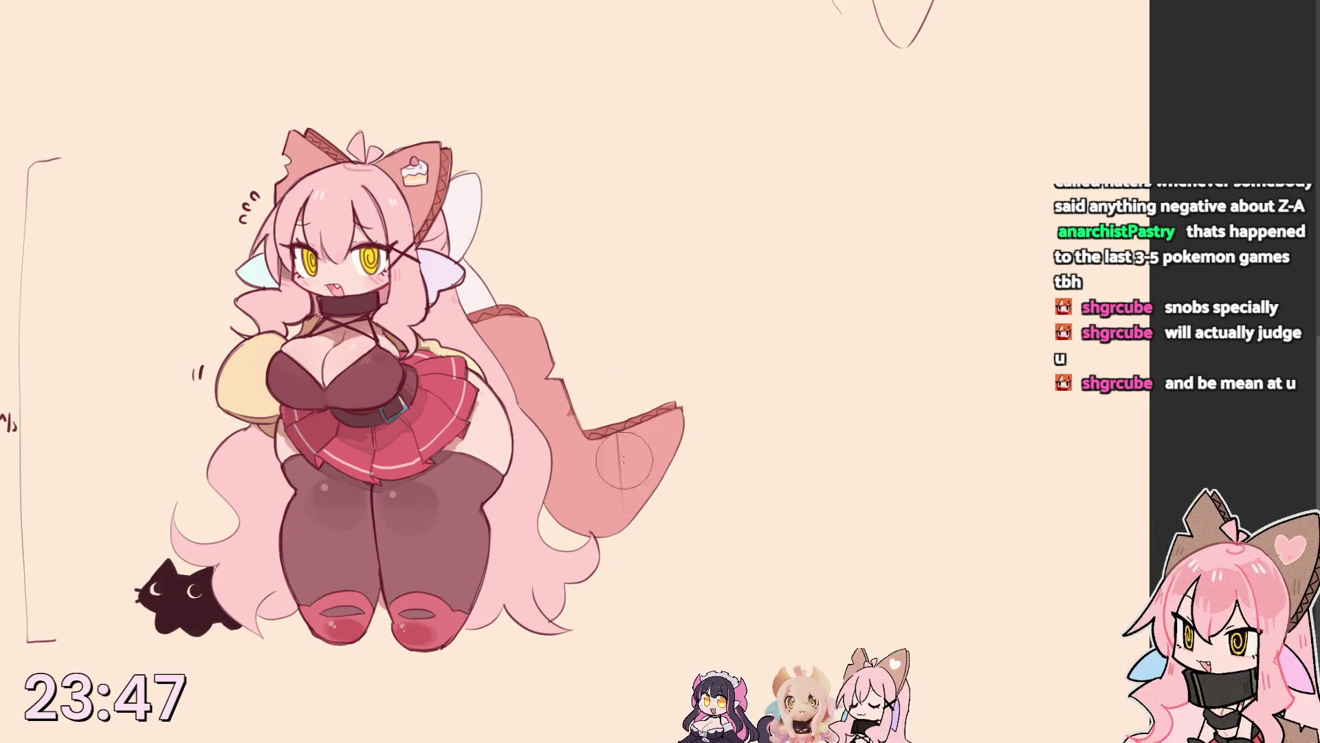
Draw and paint over a thin texture line on the tail, then fill out the yellow arm.
drag(618, 432, 623, 502)
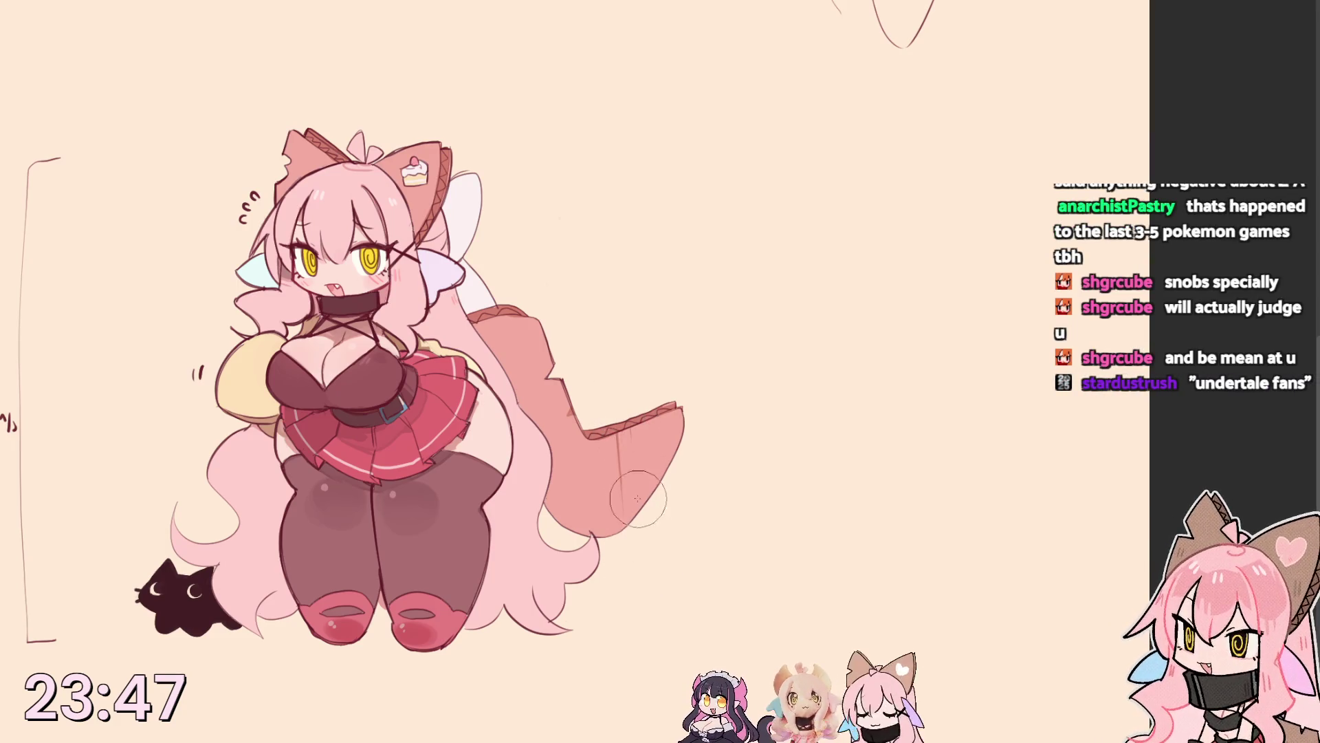
mouse_move(587, 437)
mouse_down()
mouse_move(609, 513)
mouse_move(609, 501)
mouse_up()
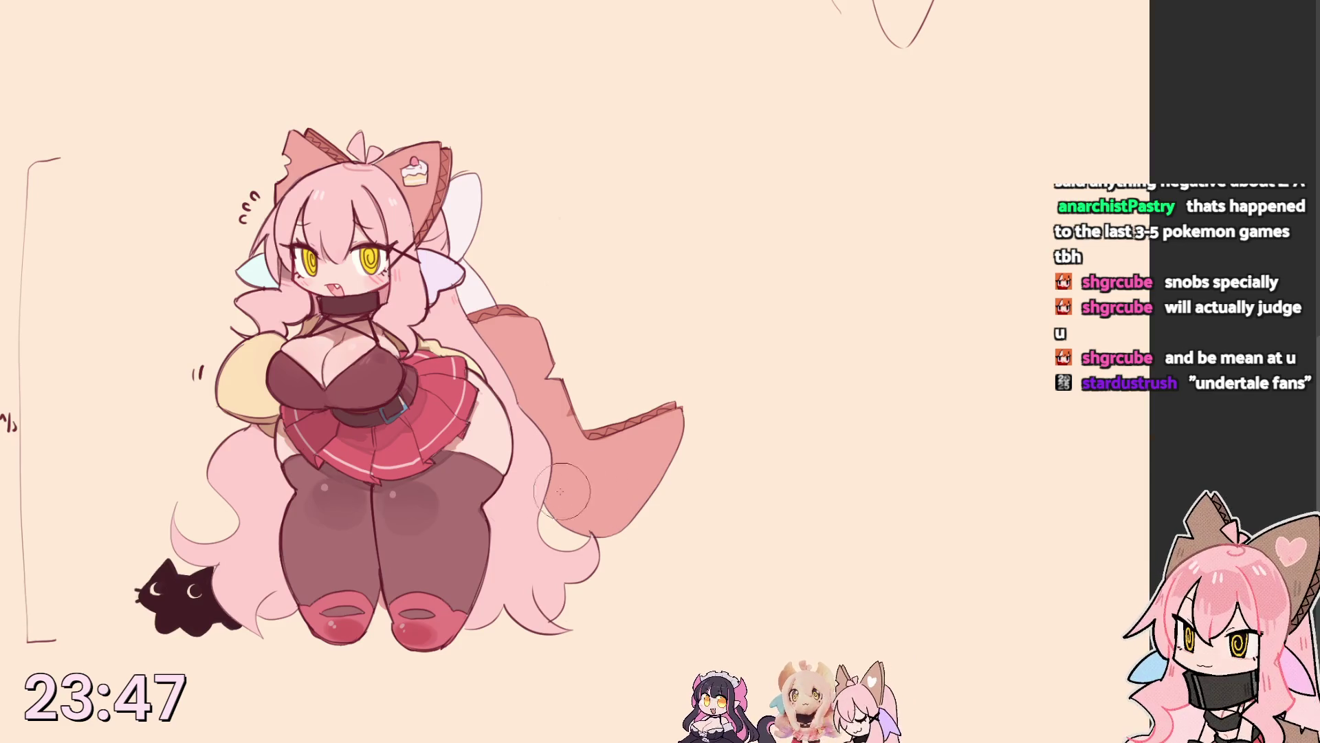
drag(225, 382, 238, 375)
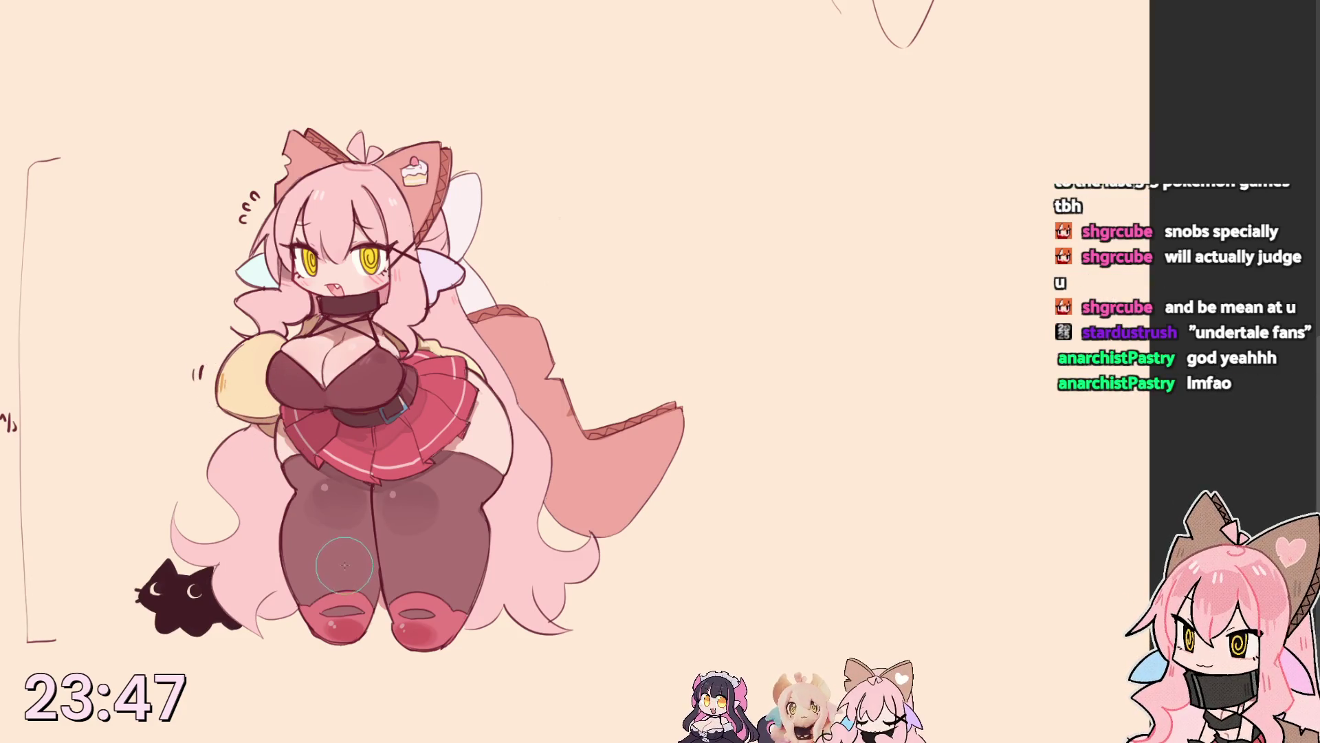
Sample colours from the skirt and hair, then brush soft dark shading across both thighs.
alt+click(421, 415)
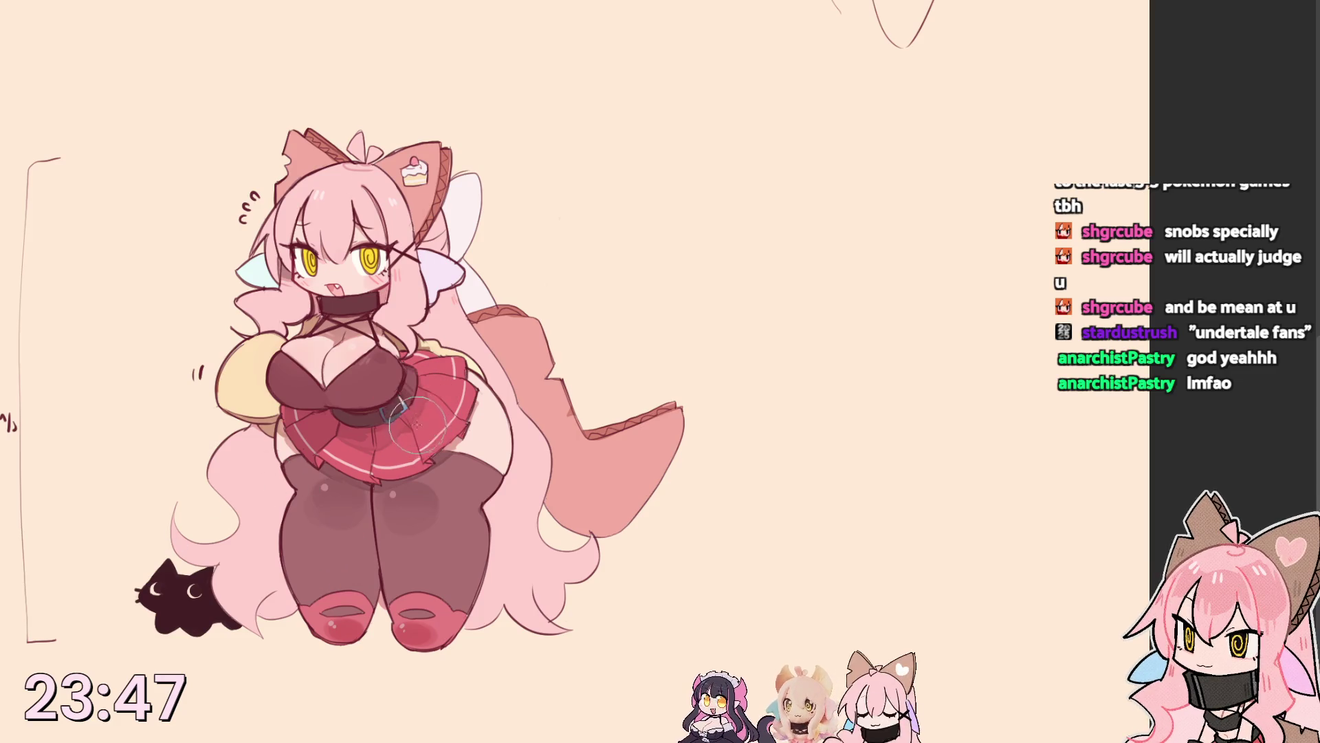
alt+click(427, 388)
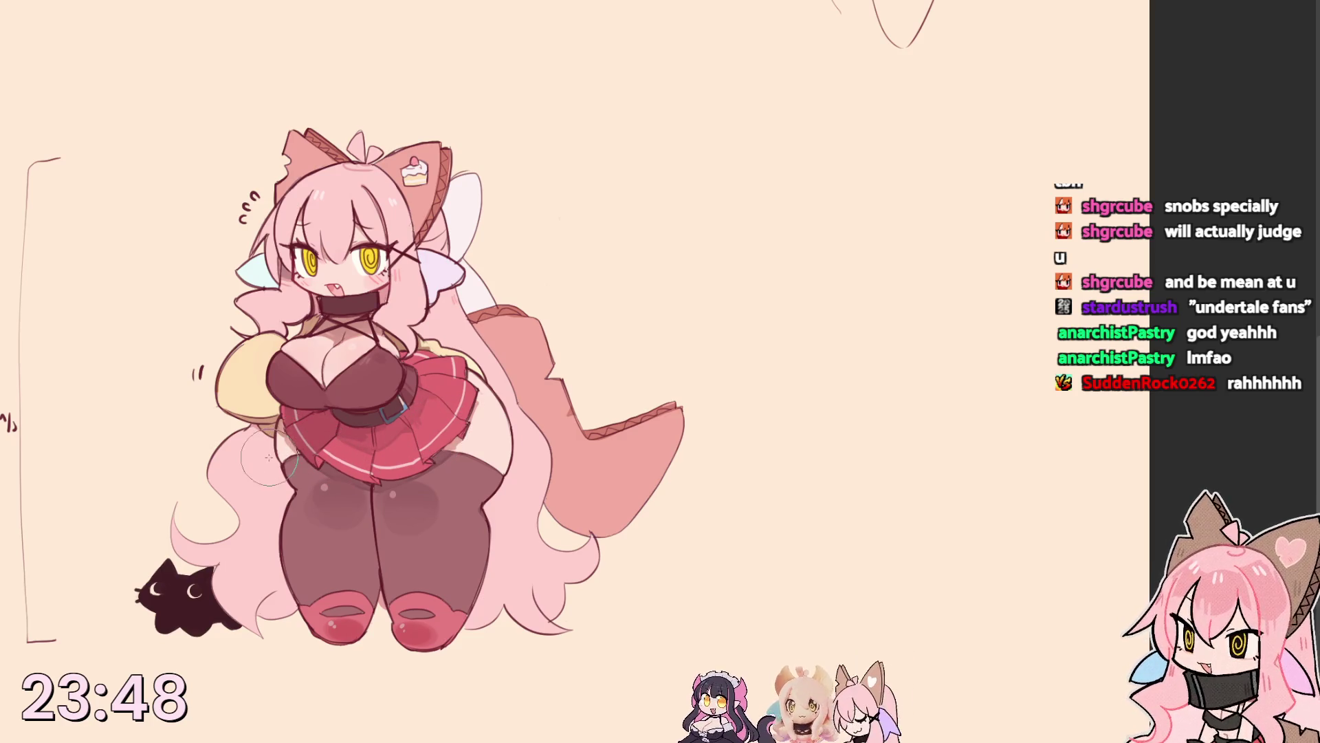
alt+click(256, 387)
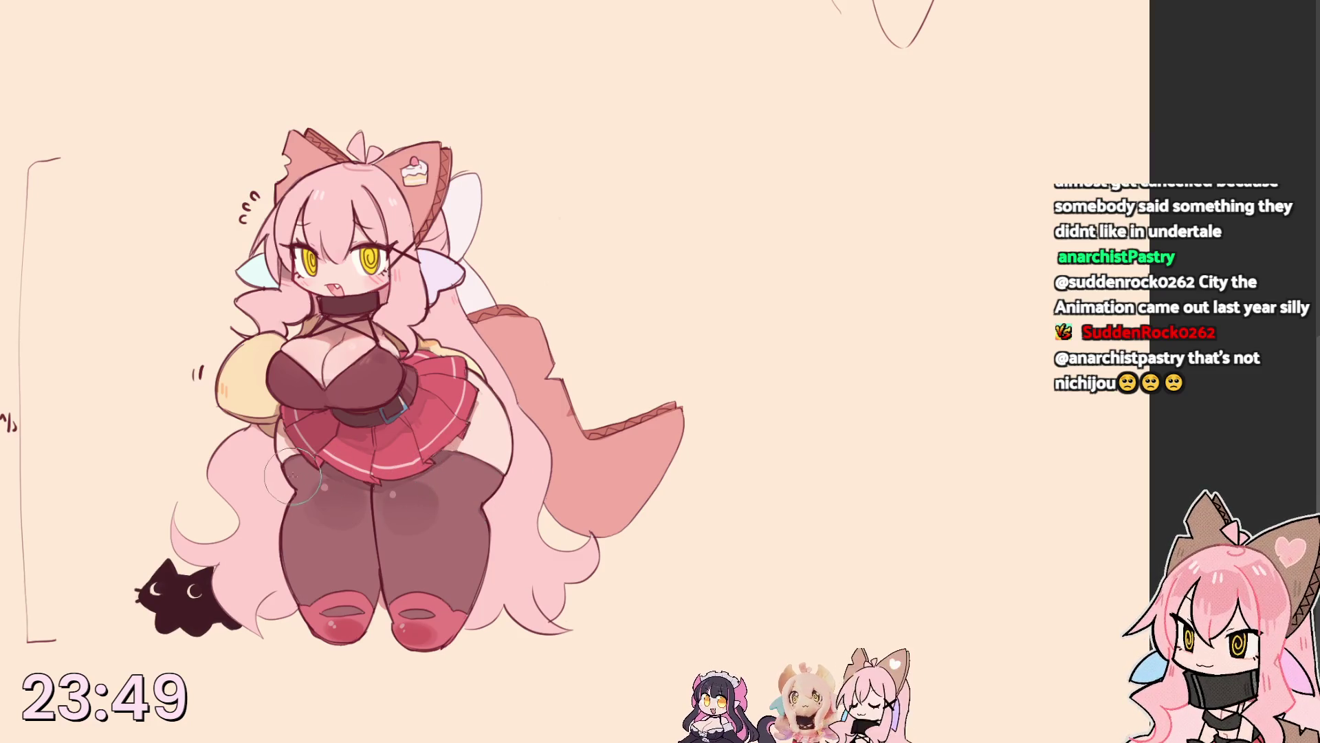
mouse_move(327, 486)
mouse_down()
mouse_move(330, 509)
mouse_move(406, 509)
mouse_up()
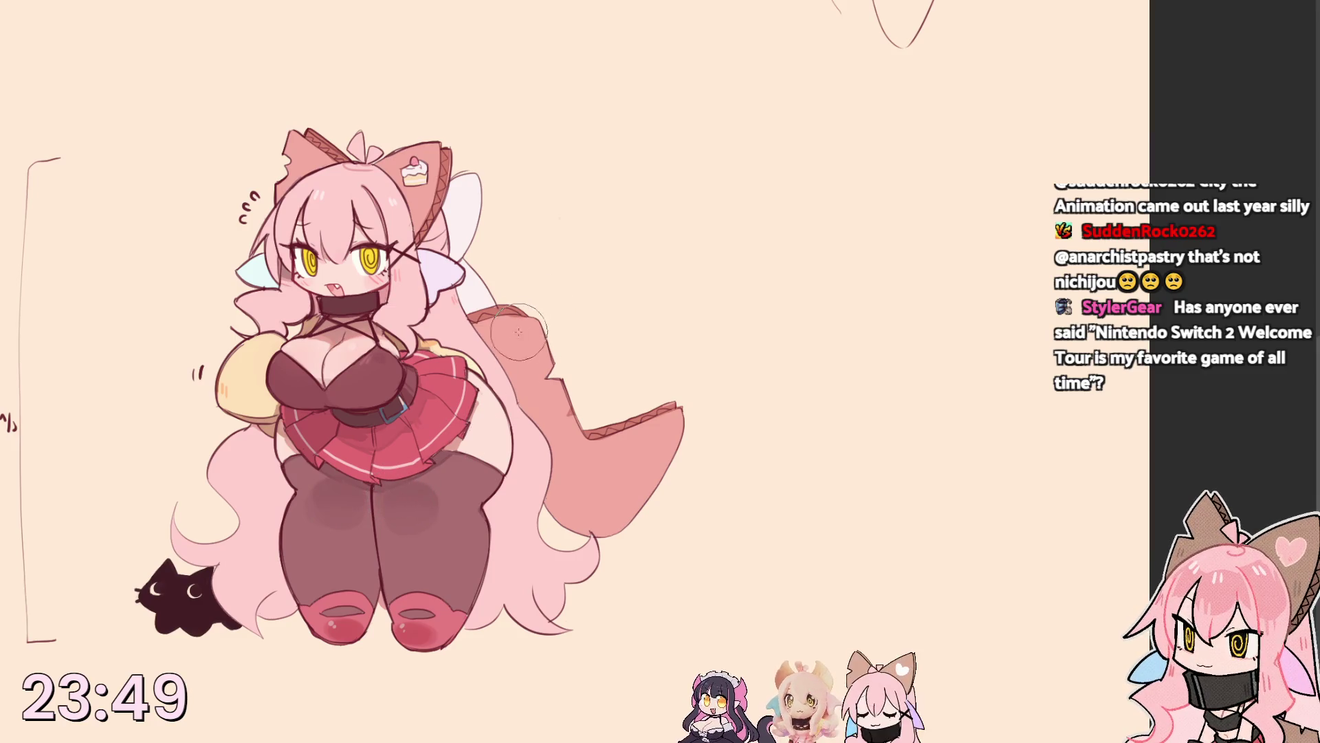
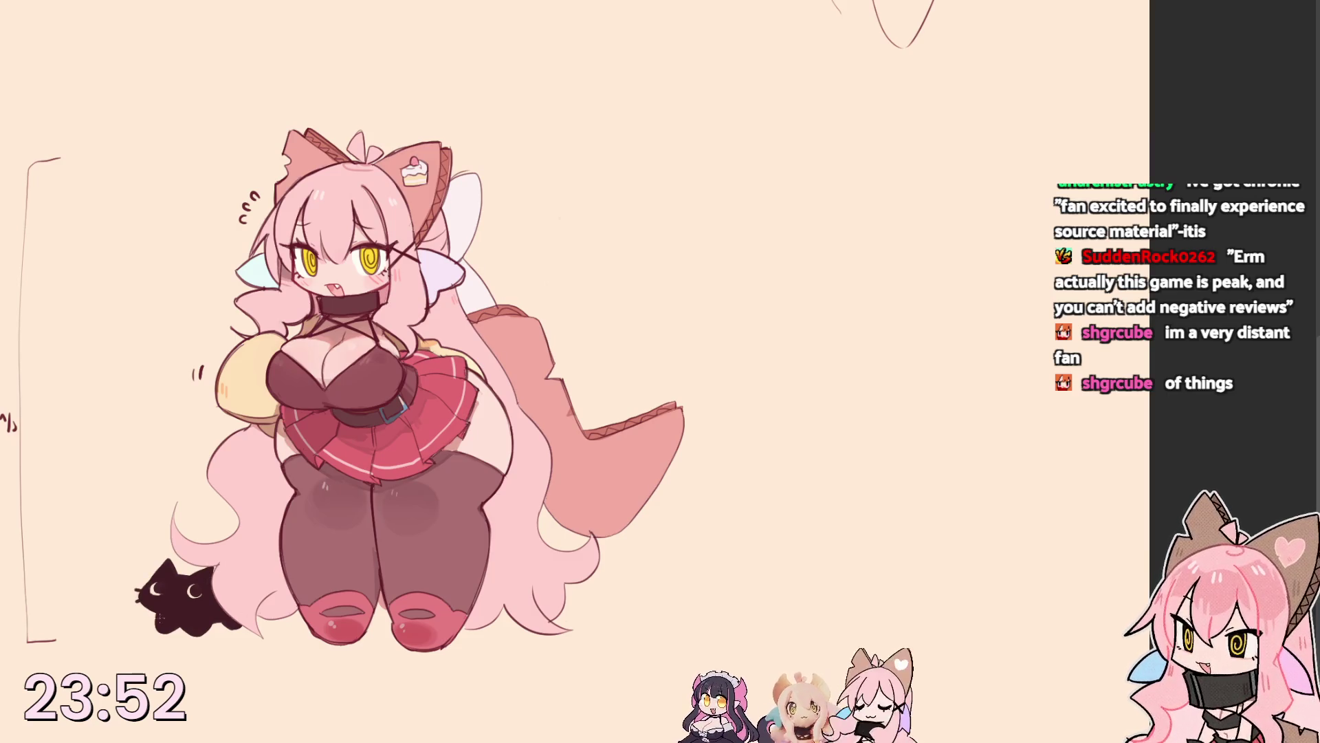
Stroke a thin orange ground line under the boots and cat, undoing the extra dark shading.
drag(136, 632, 650, 631)
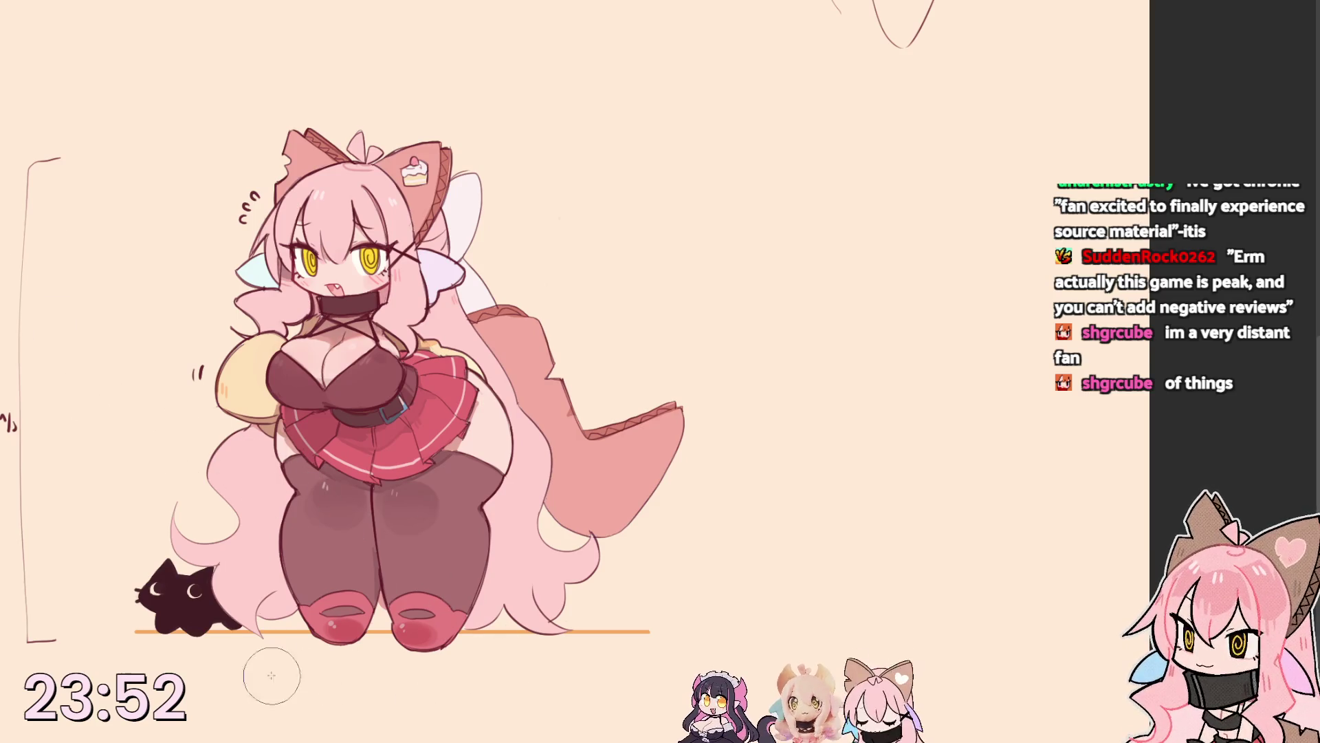
drag(155, 633, 335, 629)
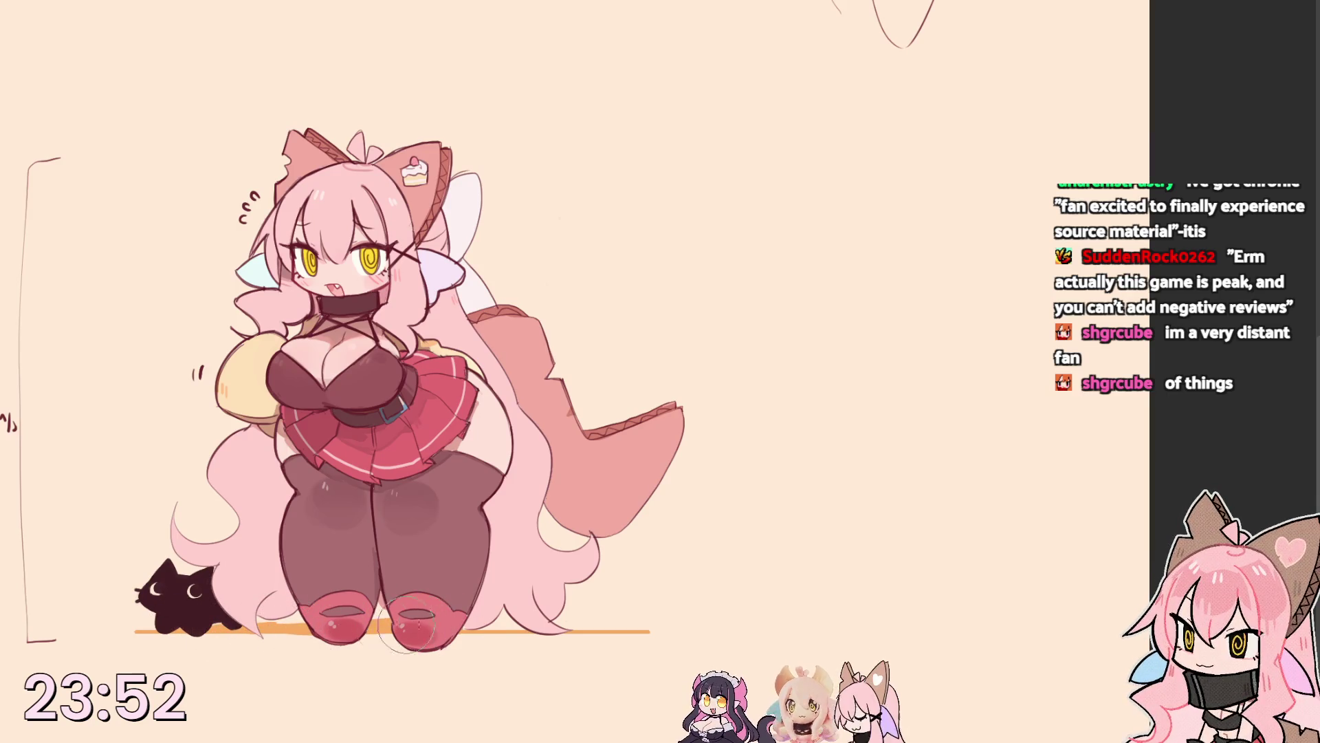
drag(322, 640, 446, 650)
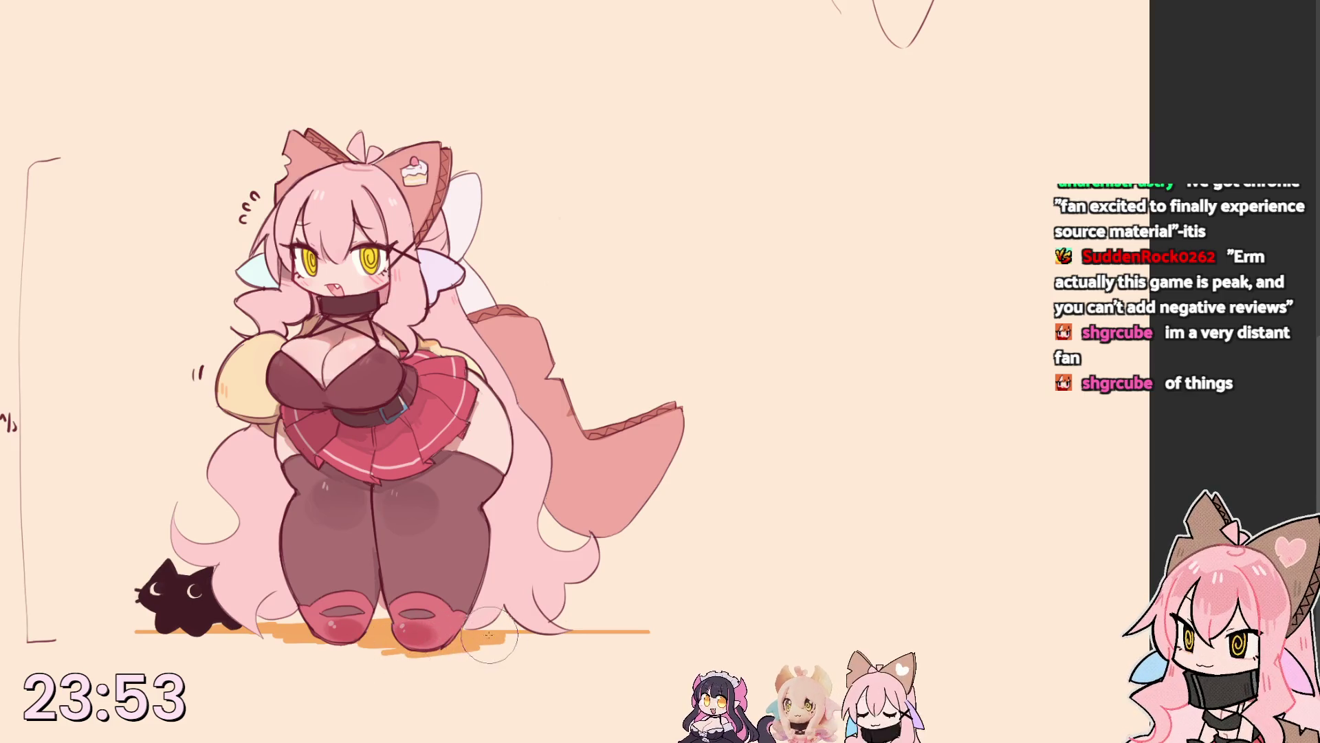
key(ctrl+z)
key(ctrl+z)
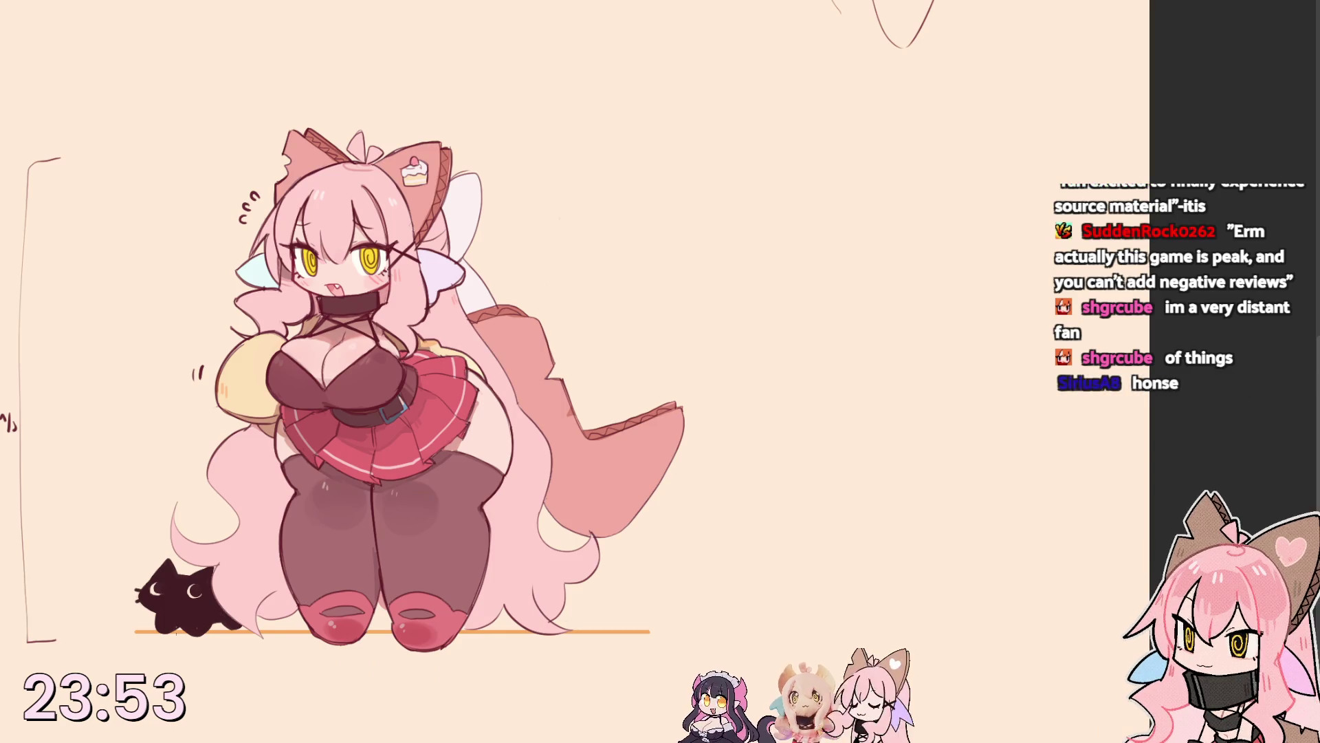
drag(157, 637, 317, 636)
Thicken the orange shadow under both boots, add a long stroke across the figure, and start the signature.
drag(172, 634, 313, 634)
drag(160, 629, 520, 631)
mouse_move(368, 636)
mouse_down()
mouse_move(520, 640)
mouse_move(286, 635)
mouse_up()
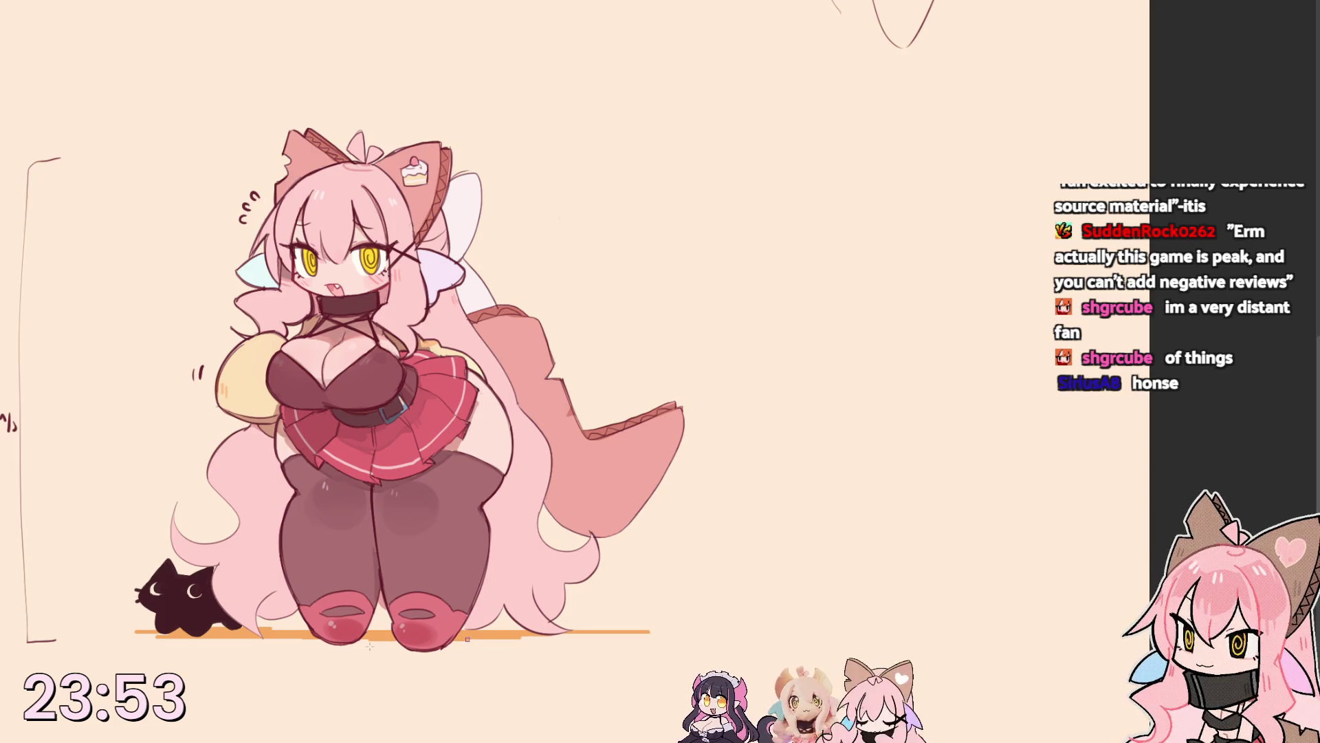
drag(402, 643, 309, 643)
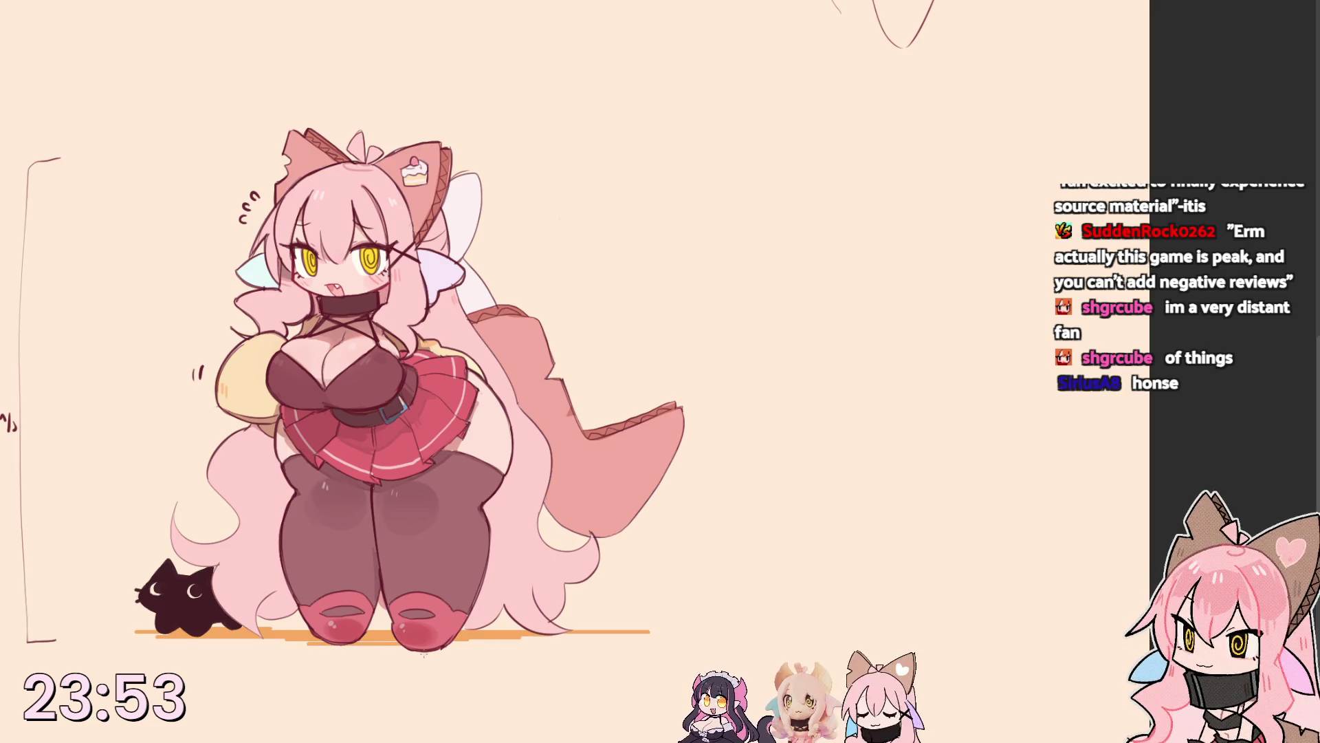
mouse_move(406, 651)
mouse_down()
mouse_move(465, 654)
mouse_move(357, 649)
mouse_up()
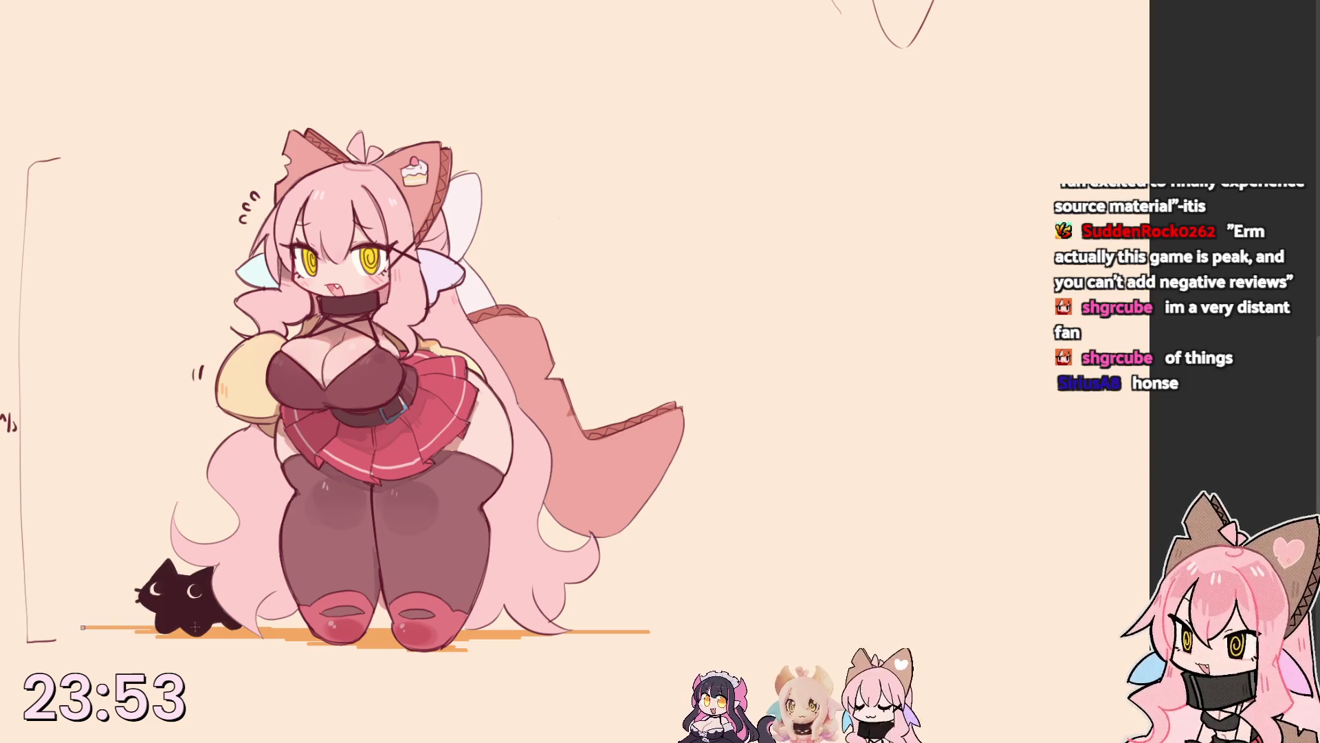
drag(75, 629, 682, 627)
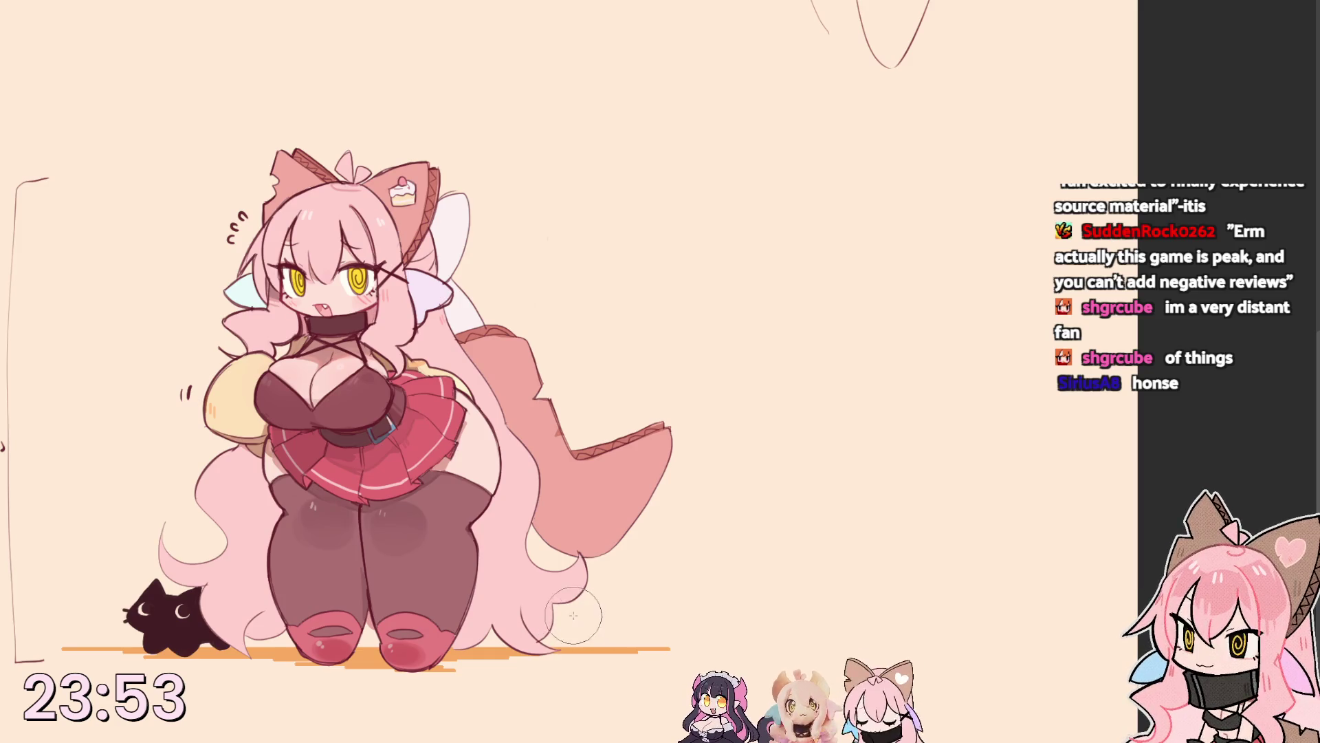
mouse_move(574, 617)
mouse_down()
mouse_move(612, 615)
mouse_move(589, 610)
mouse_move(583, 627)
mouse_up()
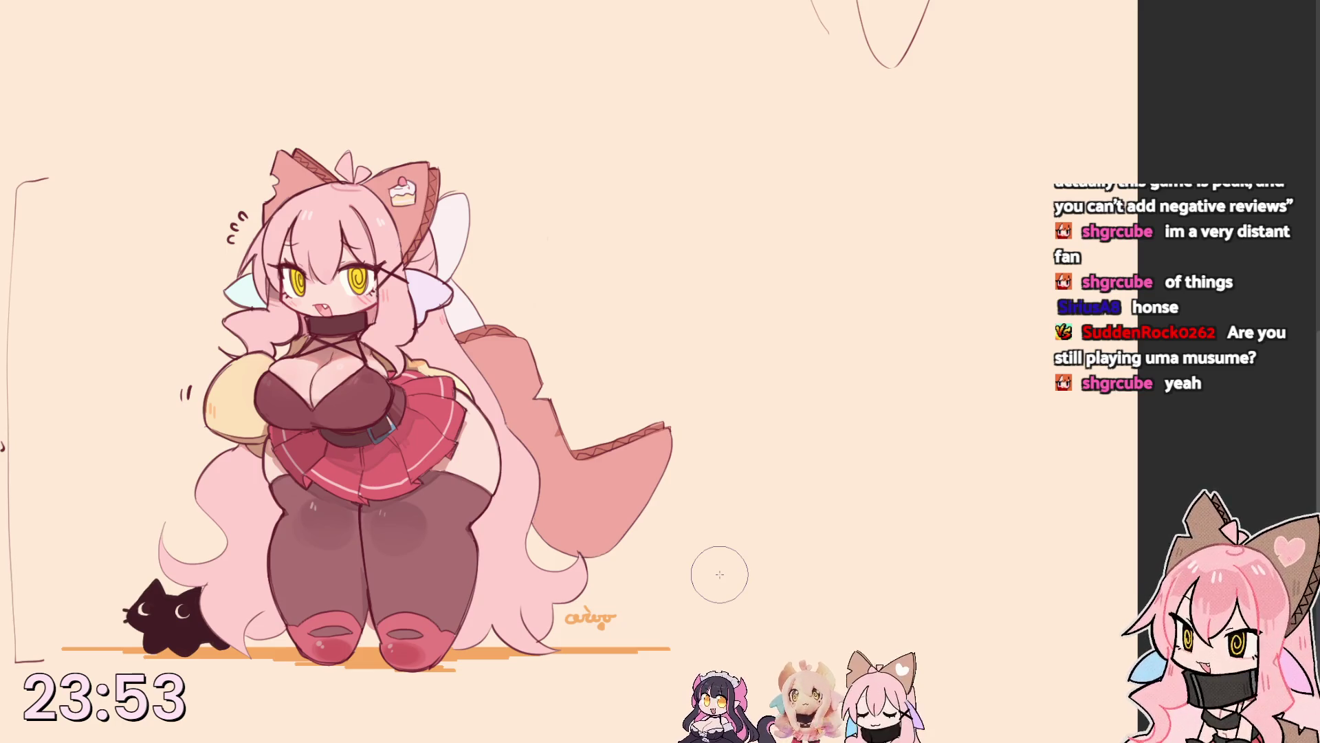
Hide the side palettes with Tab to widen the canvas view.
key(Tab)
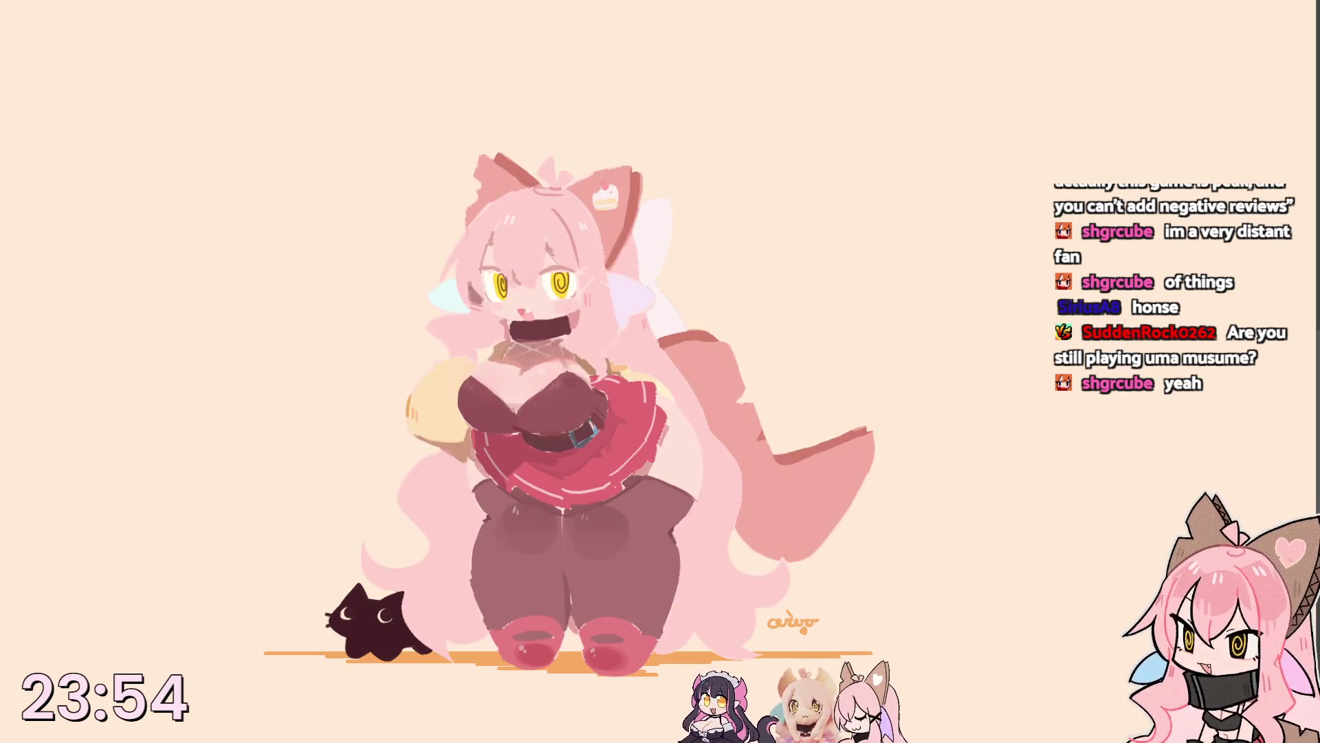
Lasso the bracket and 299792458 m/s notes, shift them left, and recentre the character.
mouse_move(67, 442)
mouse_down()
mouse_move(96, 594)
mouse_move(395, 508)
mouse_up()
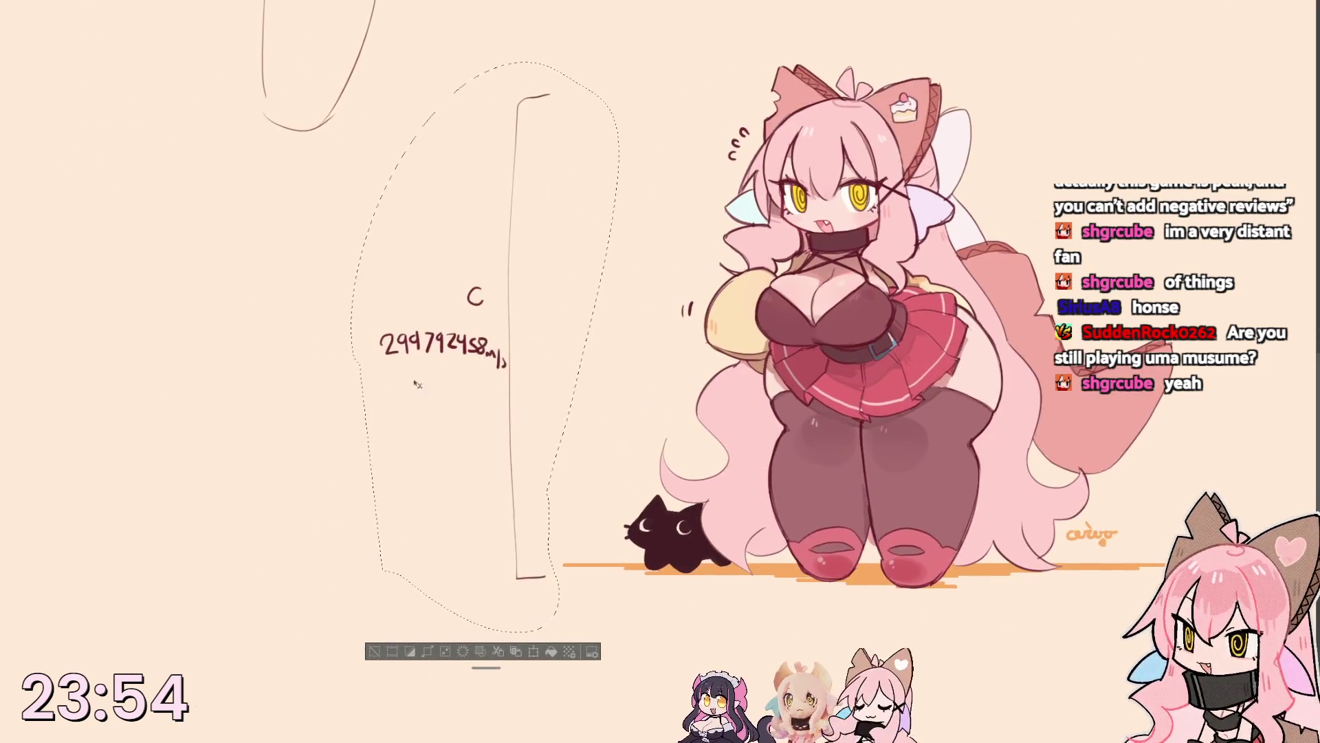
drag(444, 110, 38, 131)
drag(563, 185, 212, 312)
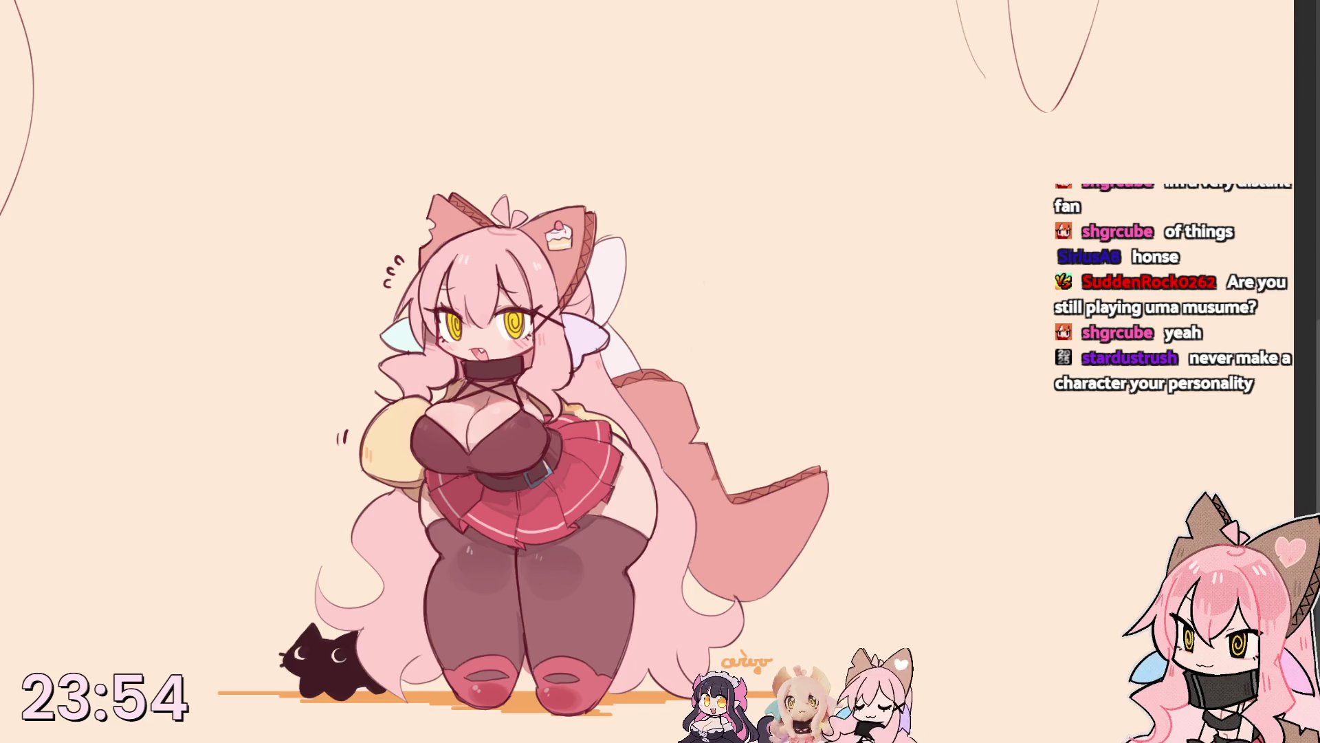
drag(660, 371, 592, 344)
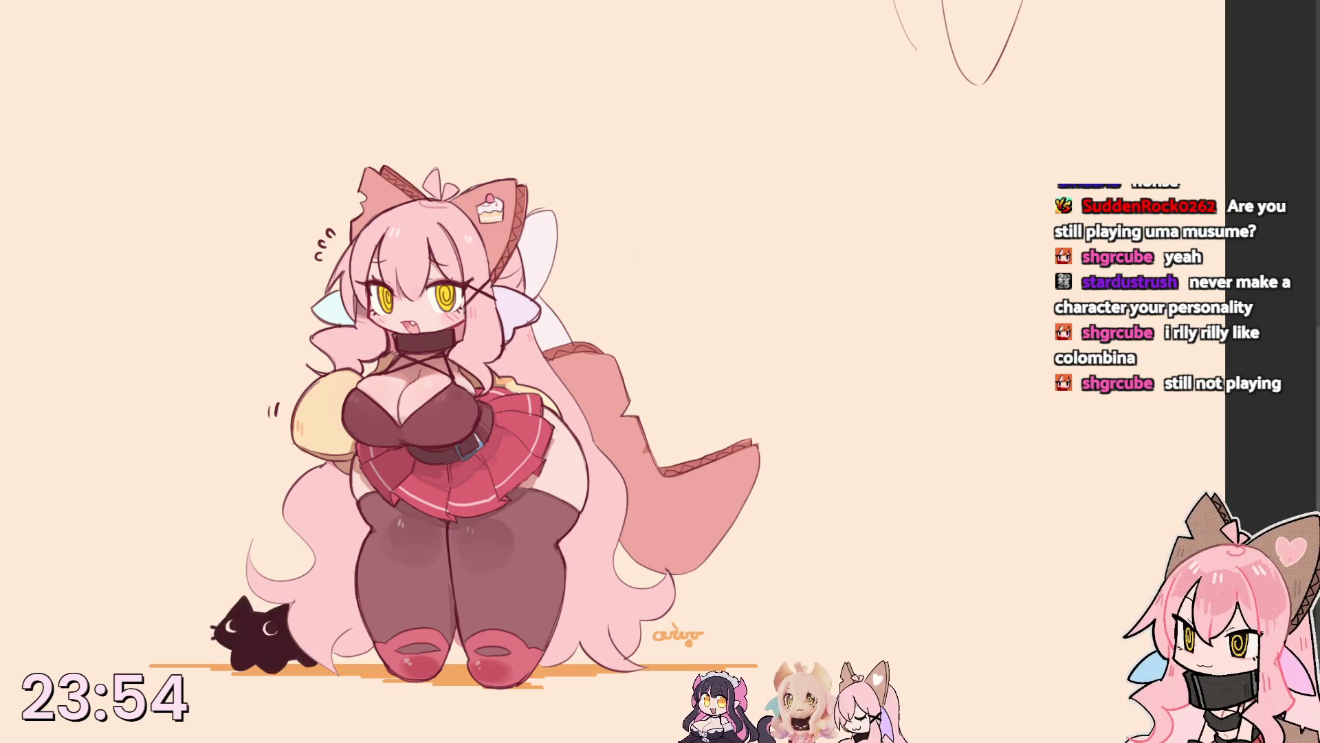
Sample the red skirt colour with the eyedropper, then undo the last ground stroke.
alt+click(552, 404)
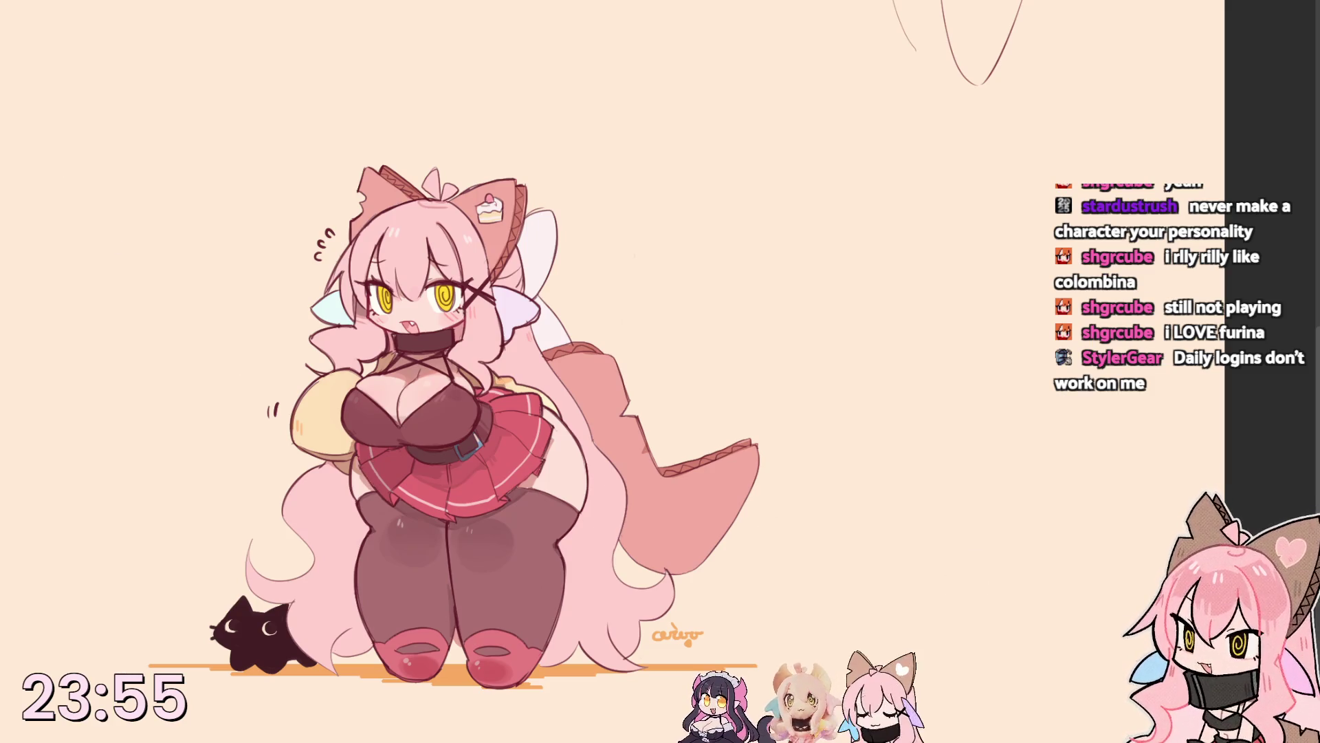
key(ctrl+z)
Compare the orange and dark brown ground lines with undo/redo, keeping the brown, and pan slightly.
key(ctrl+y)
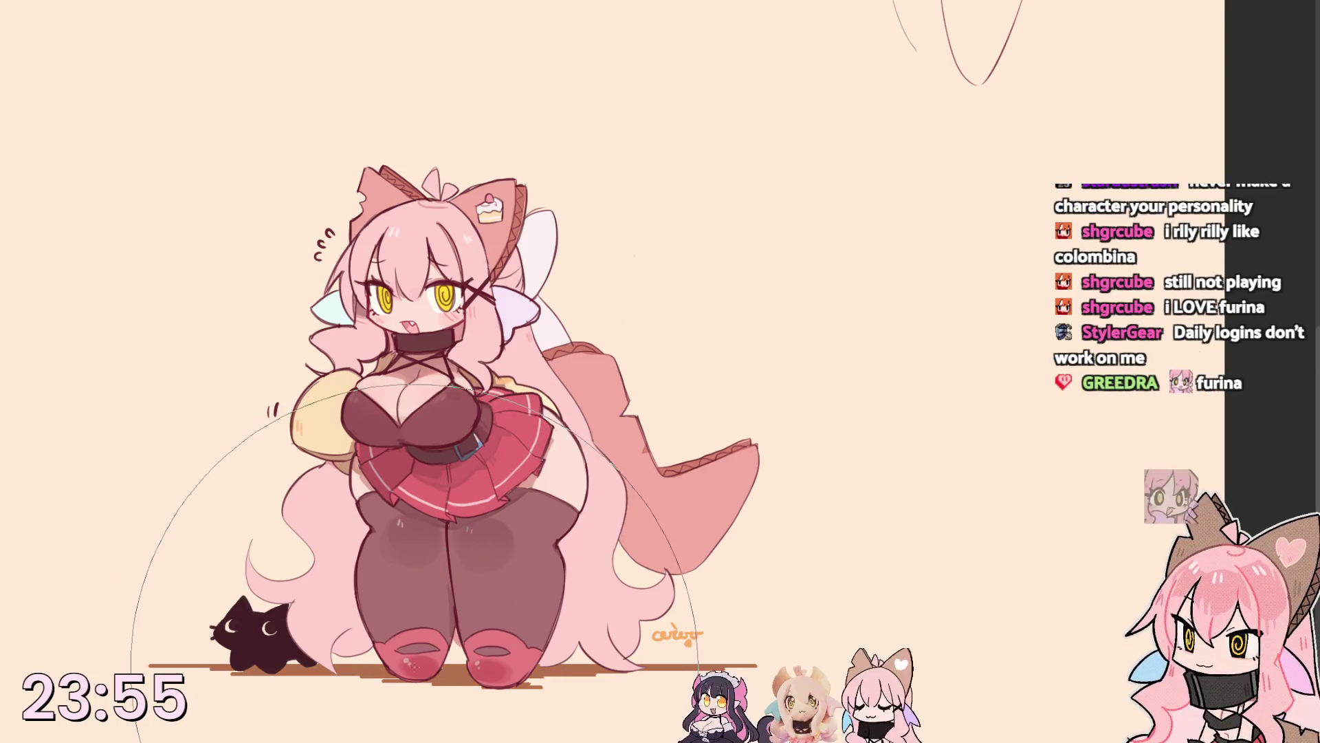
key(ctrl+z)
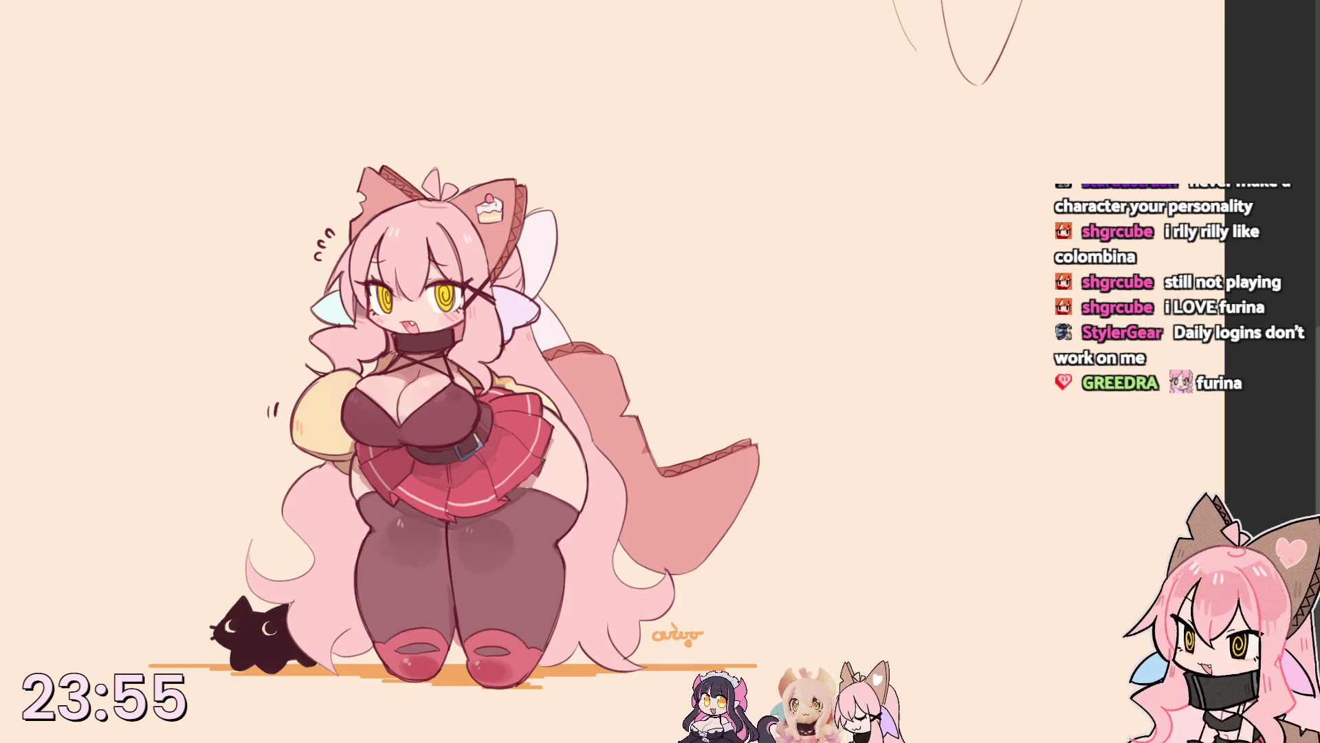
key(ctrl+y)
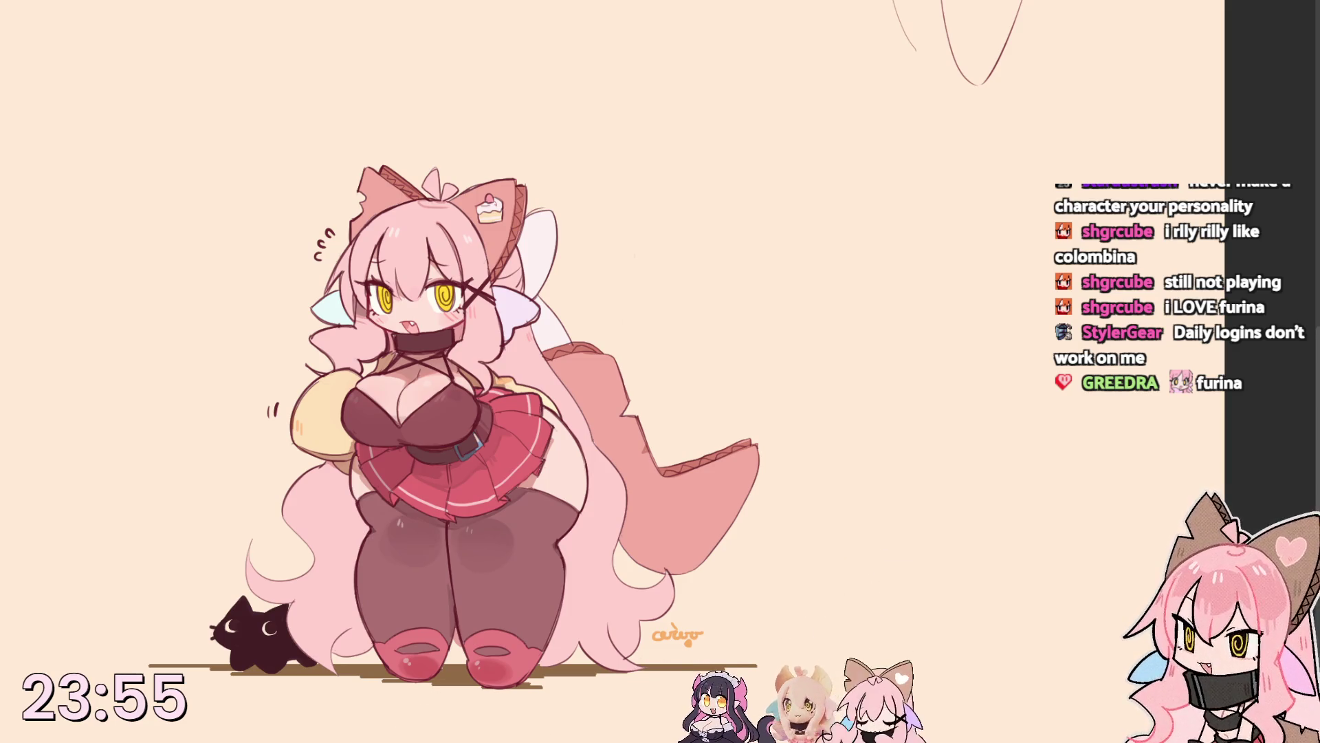
drag(245, 373, 223, 403)
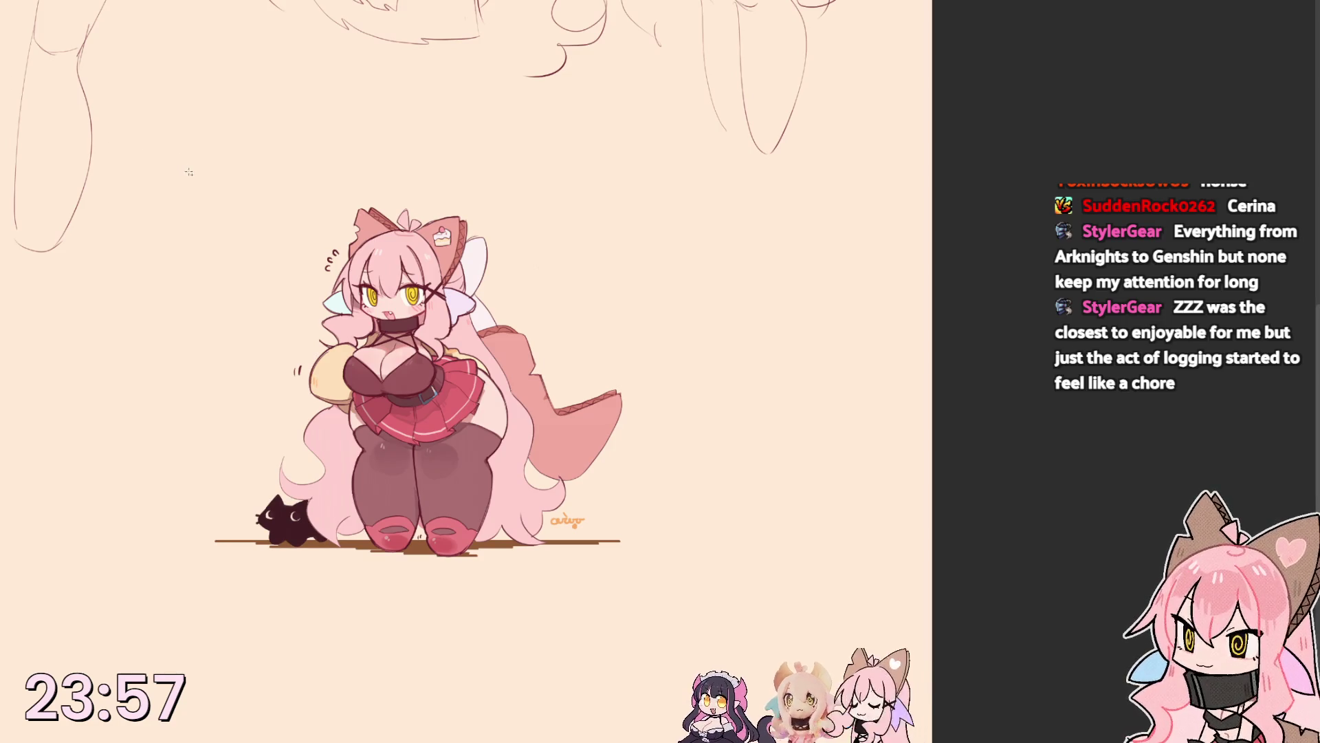
Crop the canvas to a square selection around the drawing and move the artwork lower.
drag(187, 169, 653, 636)
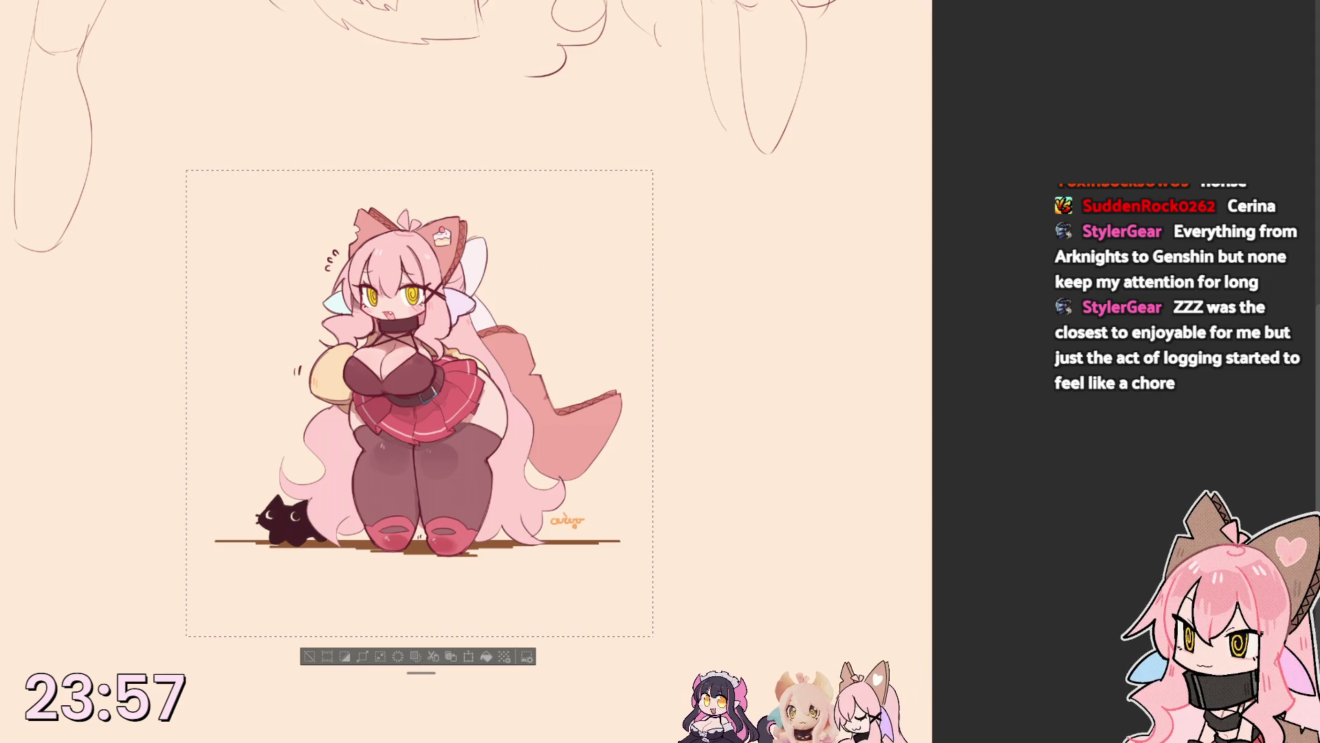
key(ctrl+shift+x)
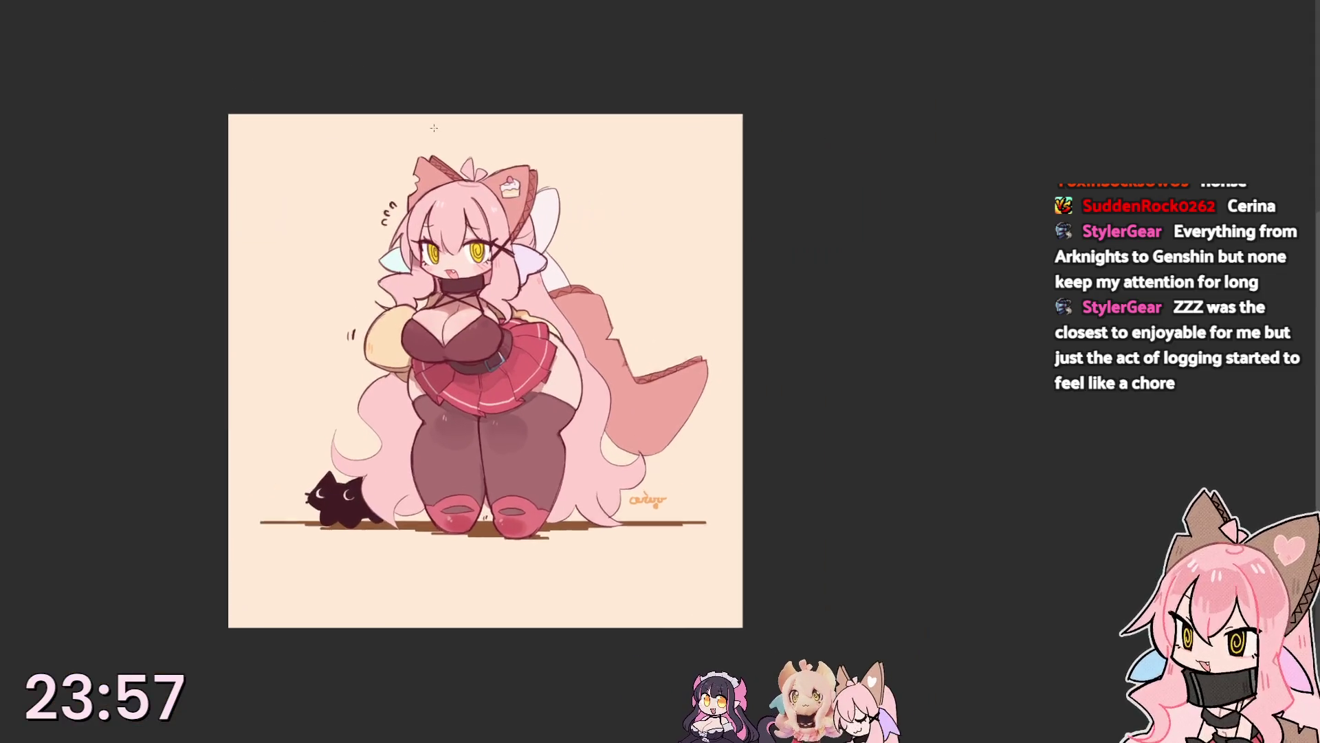
drag(518, 268, 517, 322)
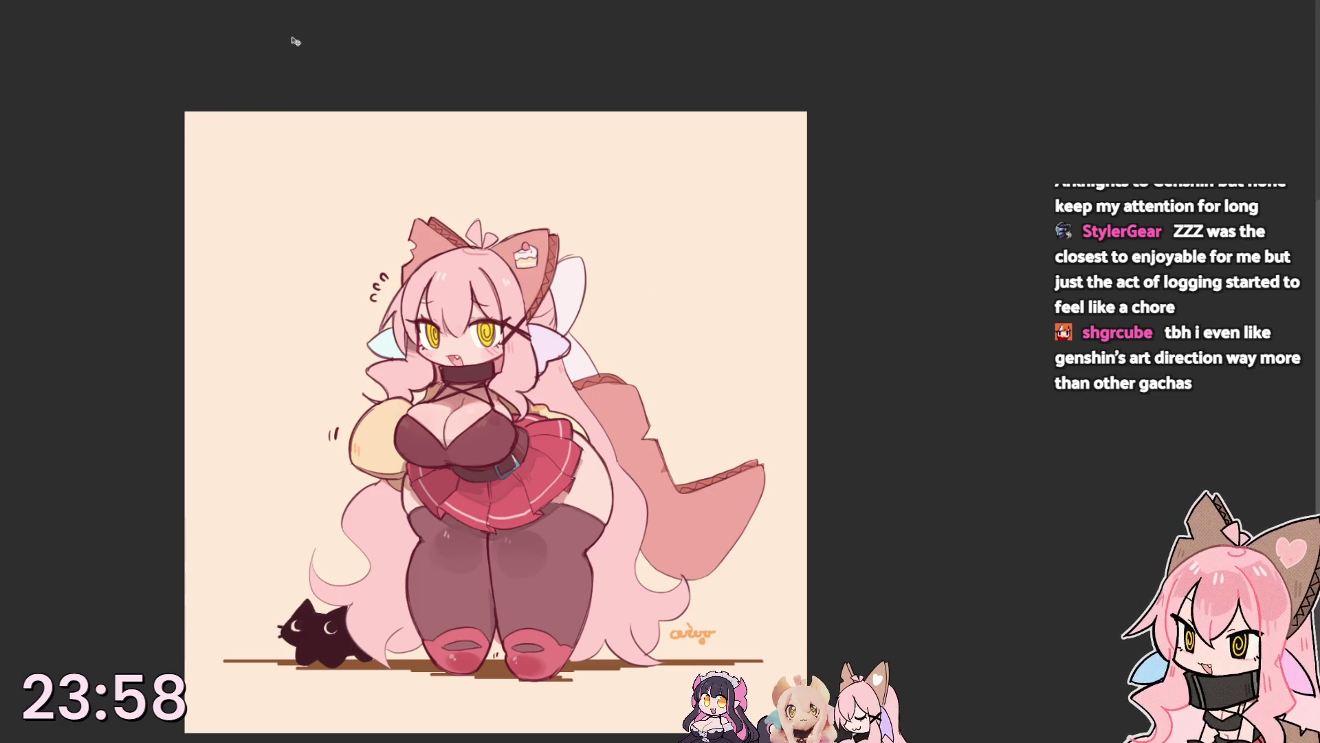
click(493, 529)
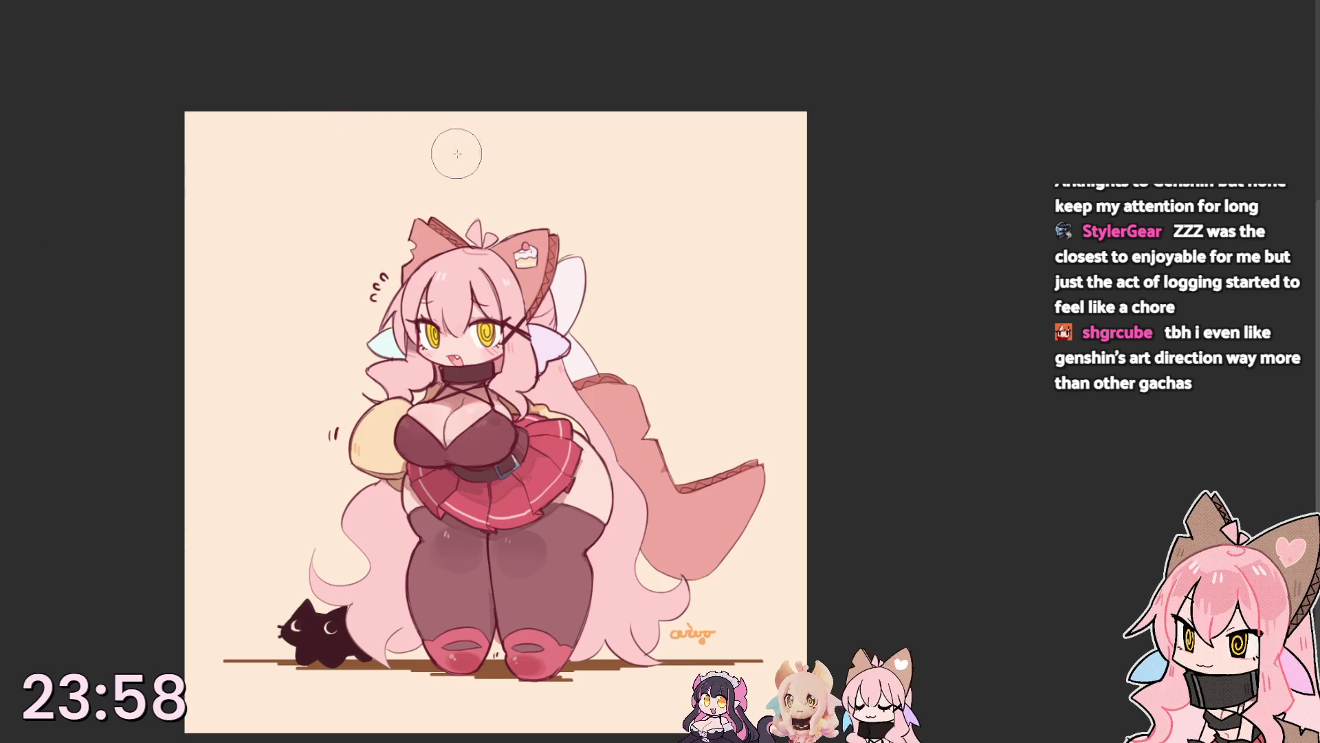
mouse_move(459, 143)
mouse_down()
mouse_move(486, 144)
mouse_move(482, 176)
mouse_up()
key(ctrl+z)
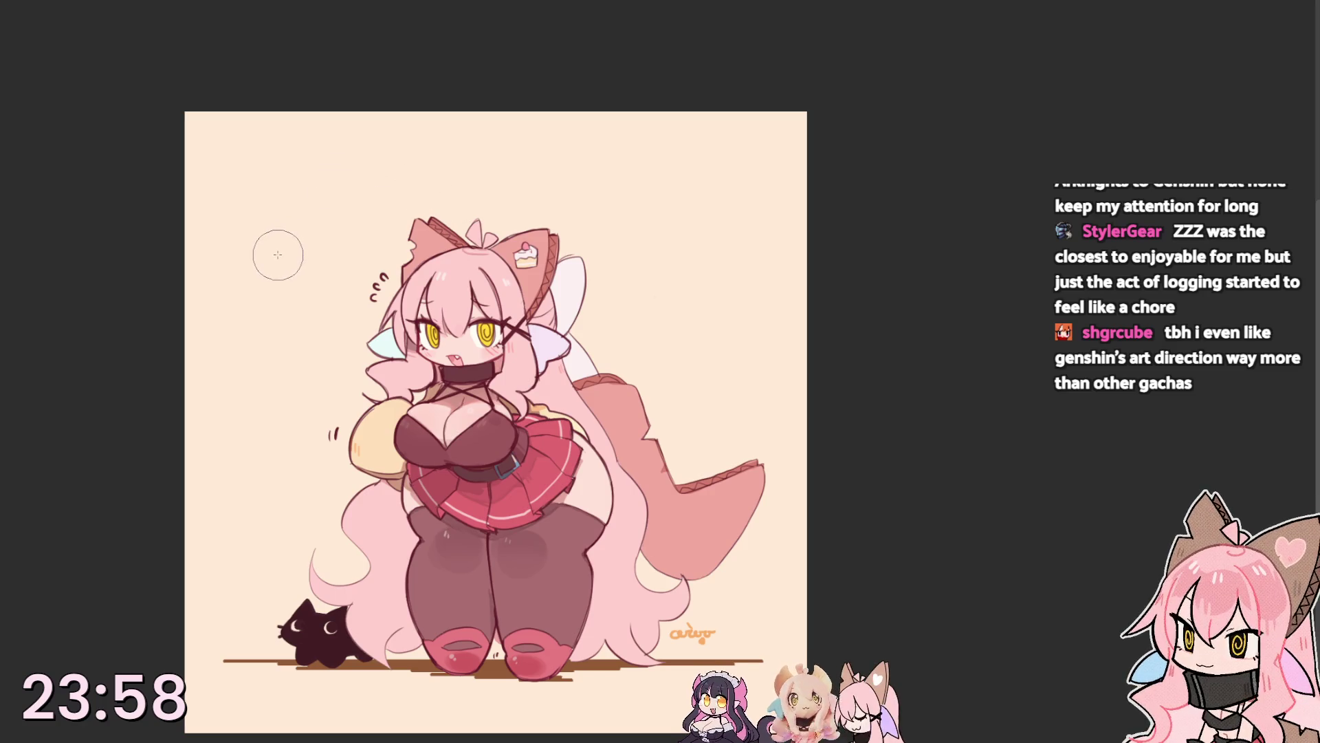
drag(265, 251, 265, 575)
key(ctrl+z)
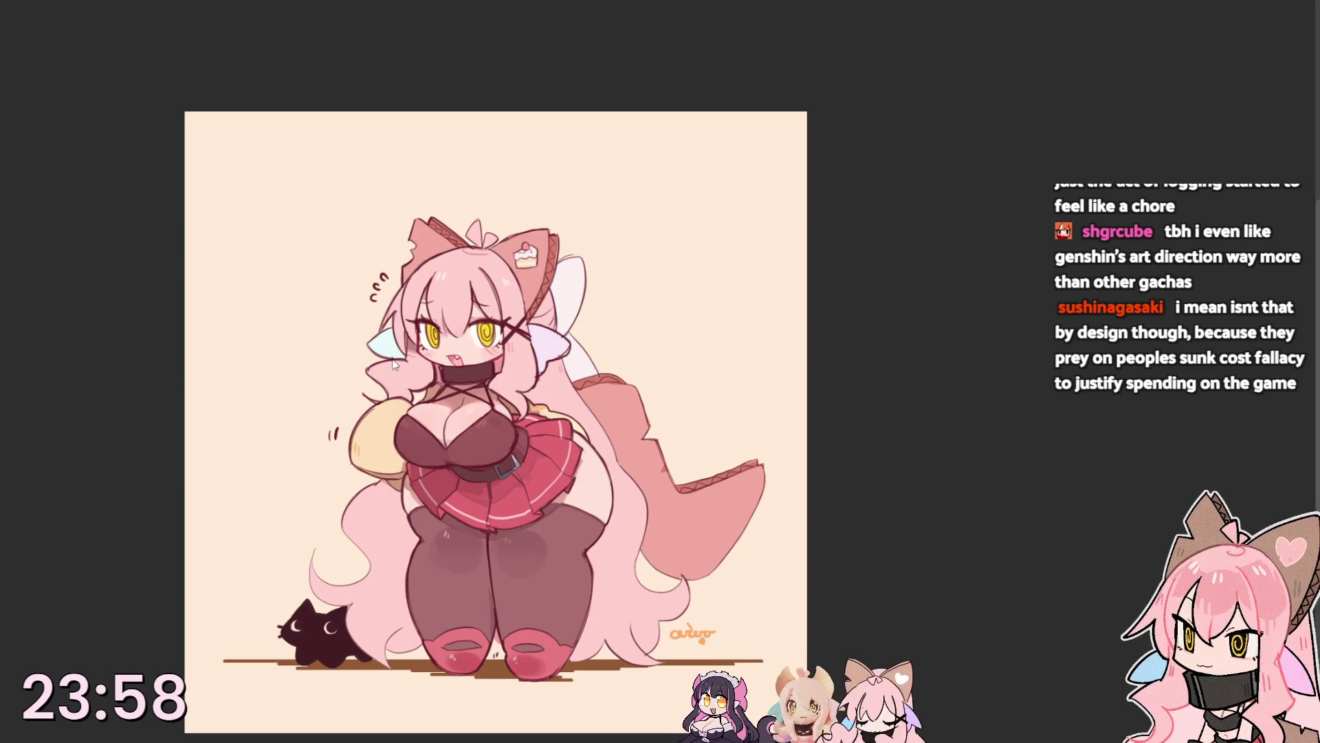